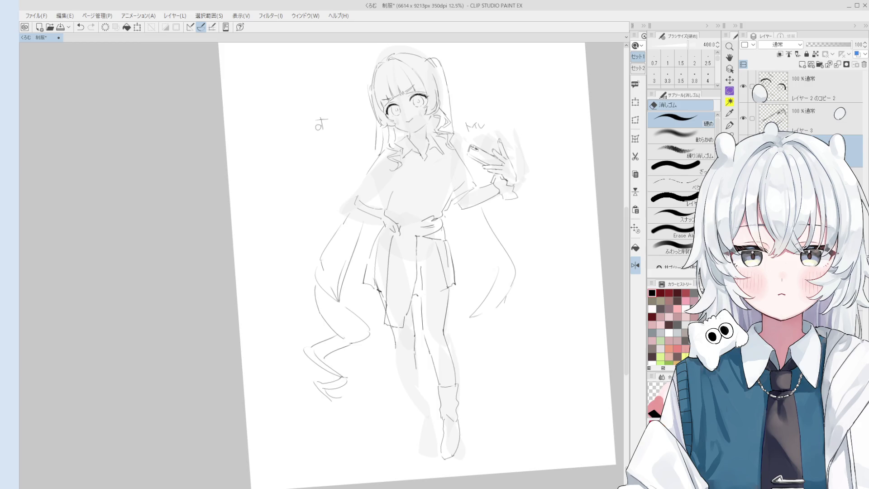
Zoom into the legs and set the Pen line width, adjusting from 2.7 up to 3.8
scroll(431, 322, "up", 4)
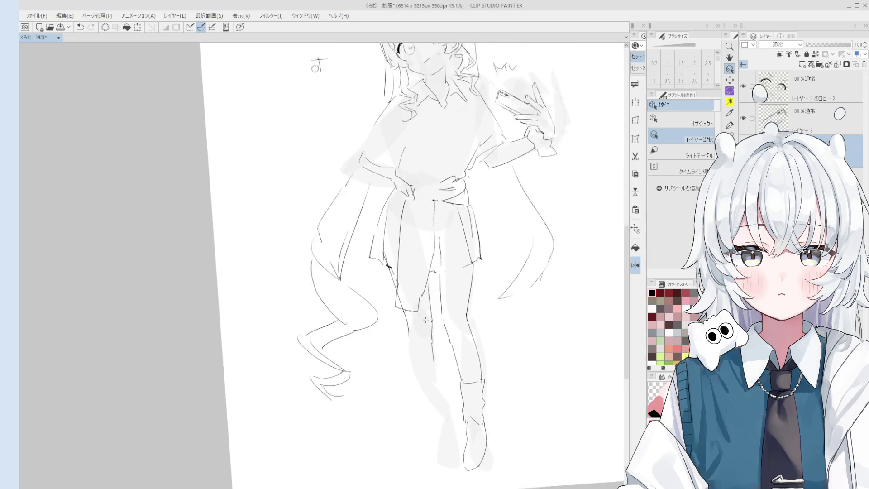
scroll(431, 322, "up", 1)
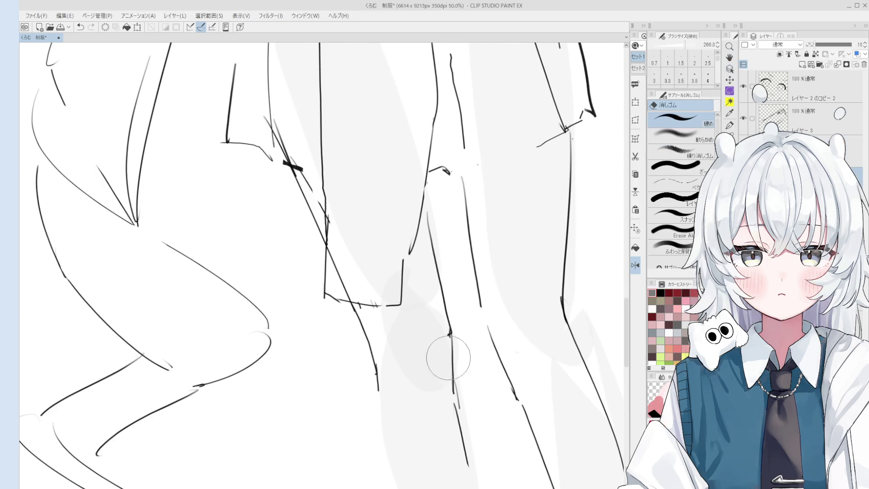
scroll(468, 454, "up", 2)
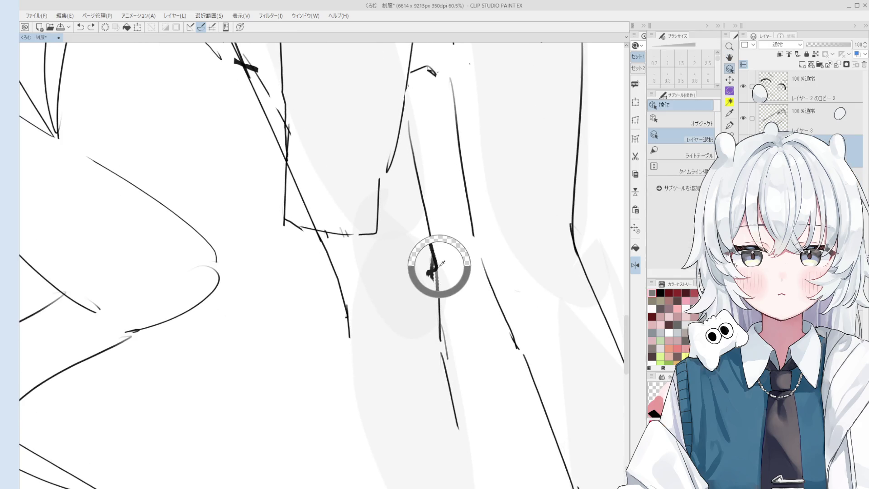
scroll(457, 408, "down", 2)
key("p")
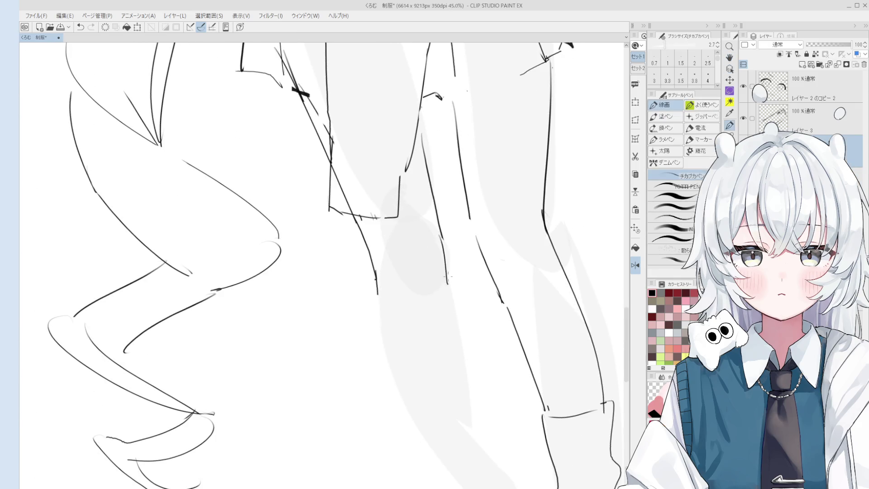
scroll(441, 282, "down", 2)
key("bracketright")
left_click_drag(411, 288, 399, 285)
scroll(413, 310, "up", 1)
key("bracketright")
scroll(466, 378, "down", 1)
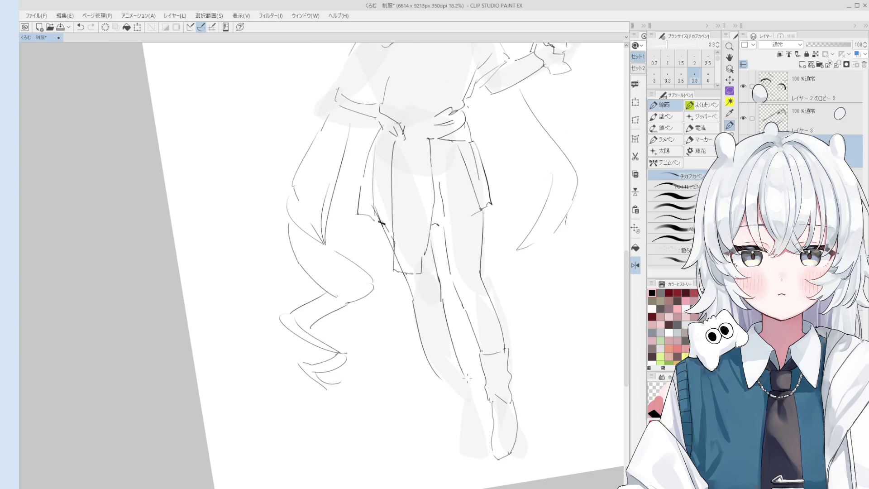
scroll(457, 325, "down", 2)
scroll(458, 324, "up", 1)
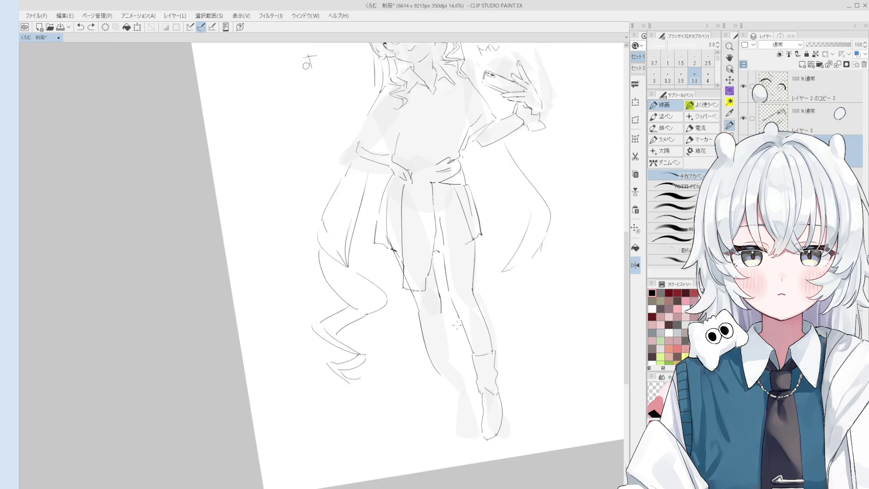
scroll(458, 325, "up", 1)
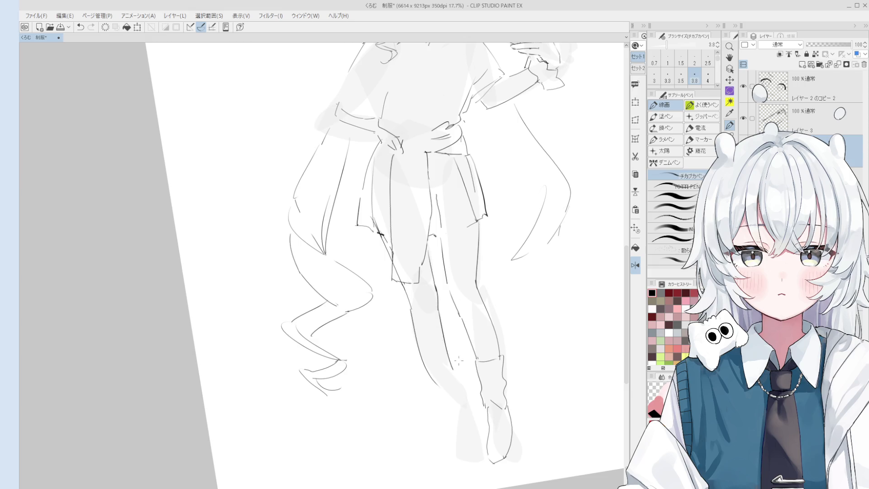
Erase the old lower-leg line and redraw it above the boot, undoing and redoing until it fits
key("e")
scroll(461, 391, "up", 1)
scroll(458, 382, "up", 1)
key("p")
key("e")
mouse_move(408, 300)
left_mouse_down()
mouse_move(415, 346)
mouse_move(448, 414)
left_mouse_up()
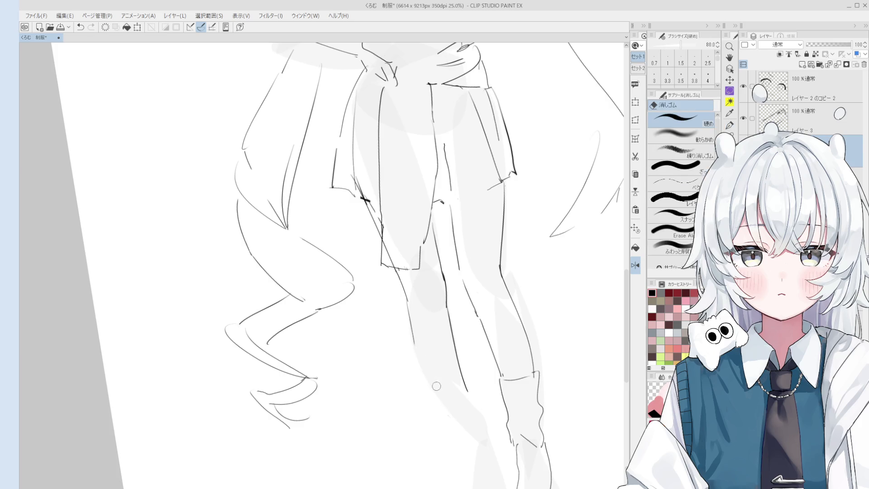
key("p")
key("ctrl+z")
left_click_drag(414, 347, 451, 424)
key("ctrl+z")
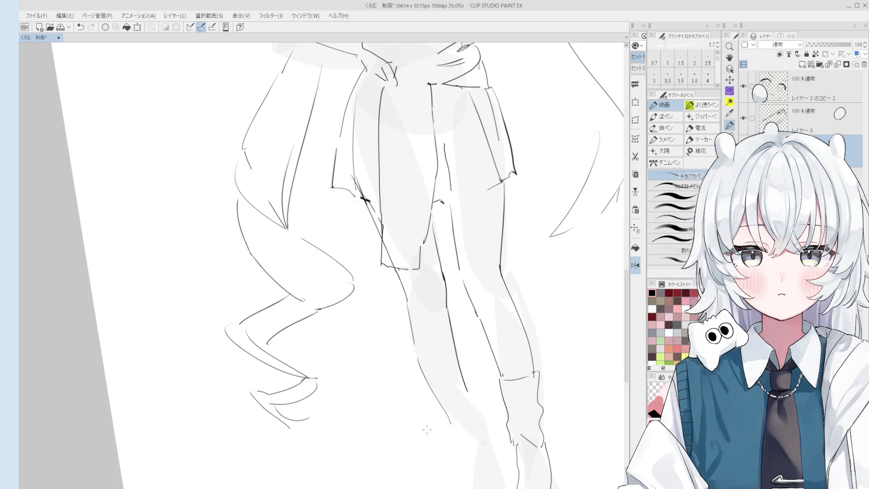
Try a trial stroke on the leg, undo it, and reposition the view
scroll(412, 330, "up", 1)
left_click_drag(414, 339, 404, 292)
key("ctrl+z")
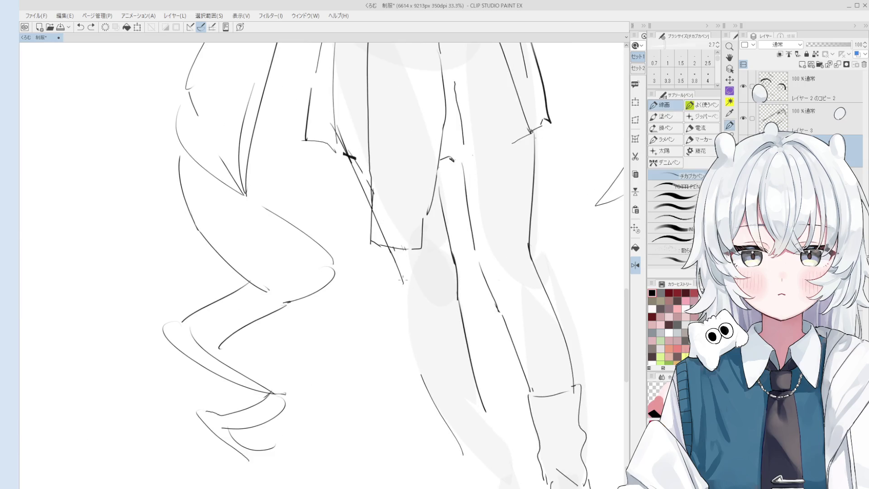
scroll(430, 353, "down", 1)
scroll(453, 410, "down", 1)
key("h")
key("p")
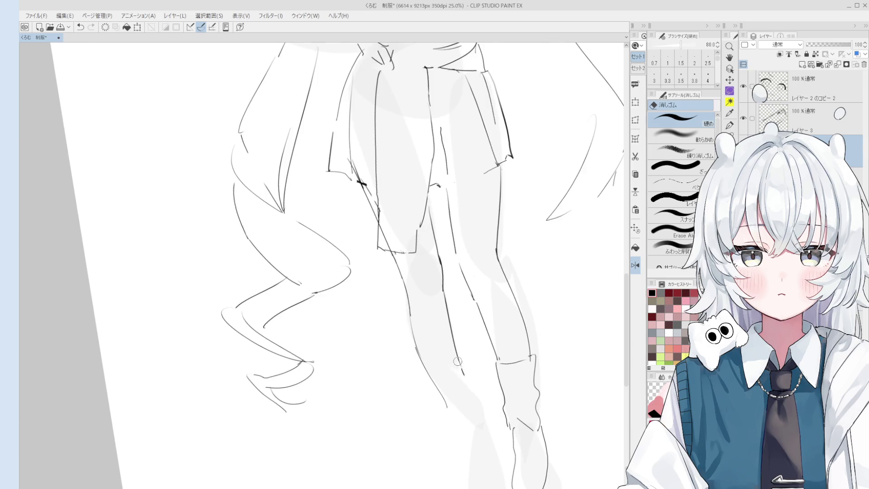
scroll(465, 352, "down", 3)
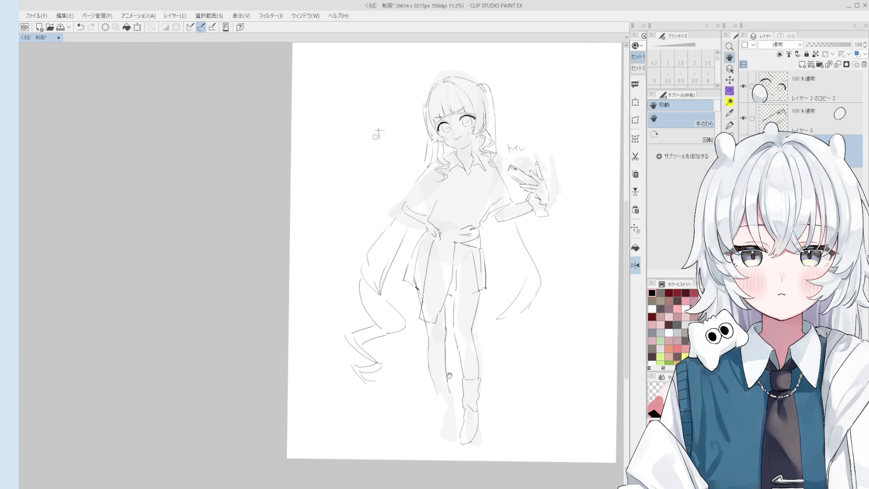
Tilt the page view, erase a short stray line on the leg, then straighten the view
key("e")
scroll(449, 413, "up", 3)
mouse_move(449, 413)
left_mouse_down()
mouse_move(450, 367)
mouse_move(448, 378)
mouse_move(410, 305)
mouse_move(423, 409)
left_mouse_up()
key("p")
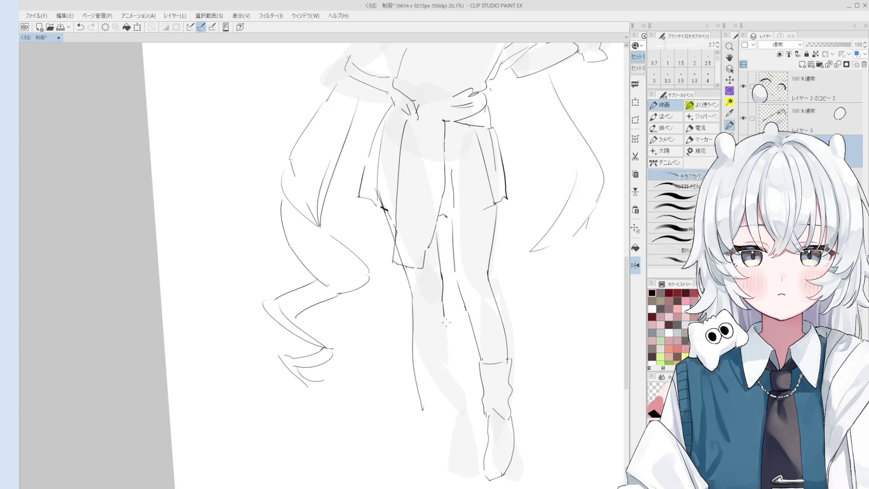
key("ctrl+z")
key("e")
left_click_drag(442, 272, 446, 317)
scroll(439, 351, "down", 2)
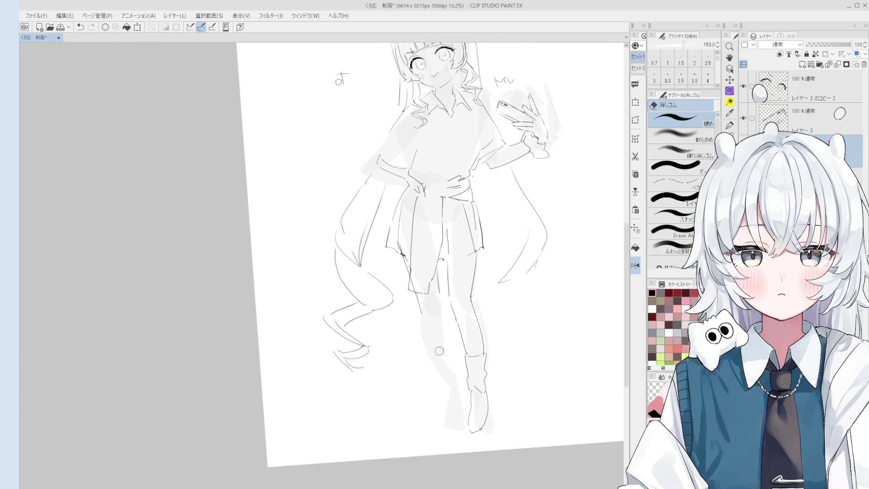
key("asciicircum")
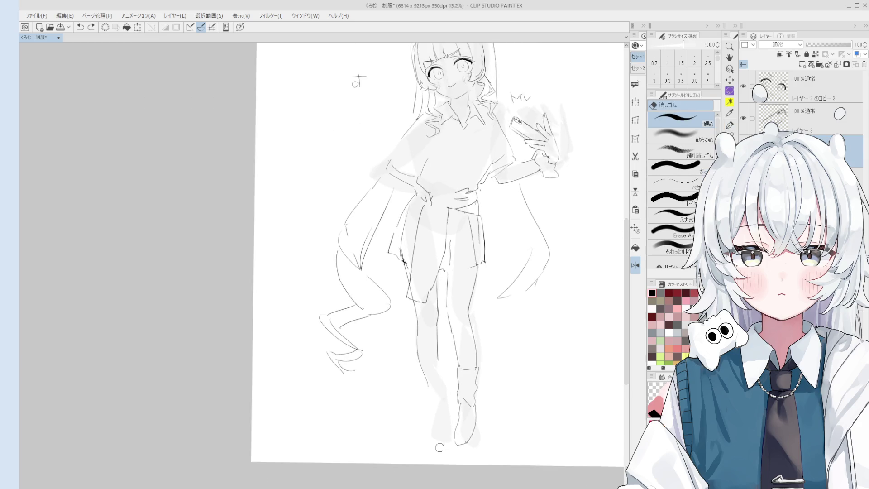
Recentre the figure and redraw the vertical stroke and boot line at width 3.5
scroll(443, 397, "up", 2)
mouse_move(442, 398)
left_mouse_down()
mouse_move(376, 395)
mouse_move(412, 415)
mouse_move(417, 268)
left_mouse_up()
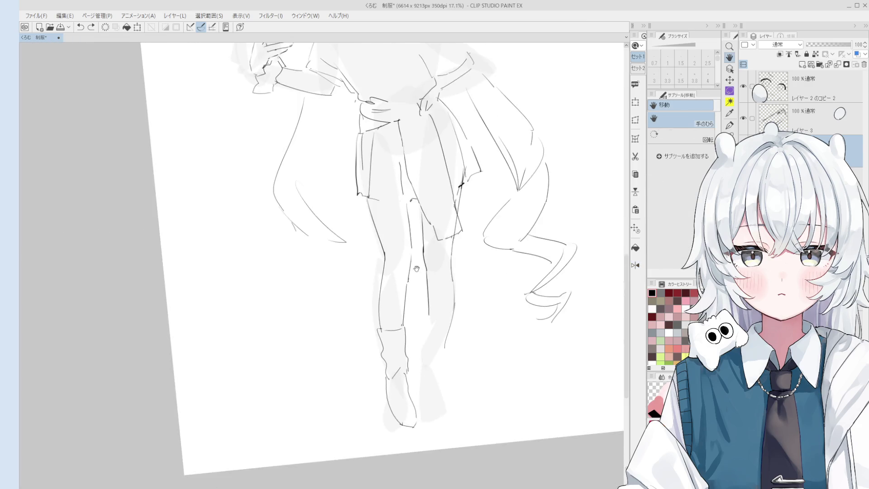
scroll(417, 269, "down", 2)
left_click_drag(441, 362, 465, 371)
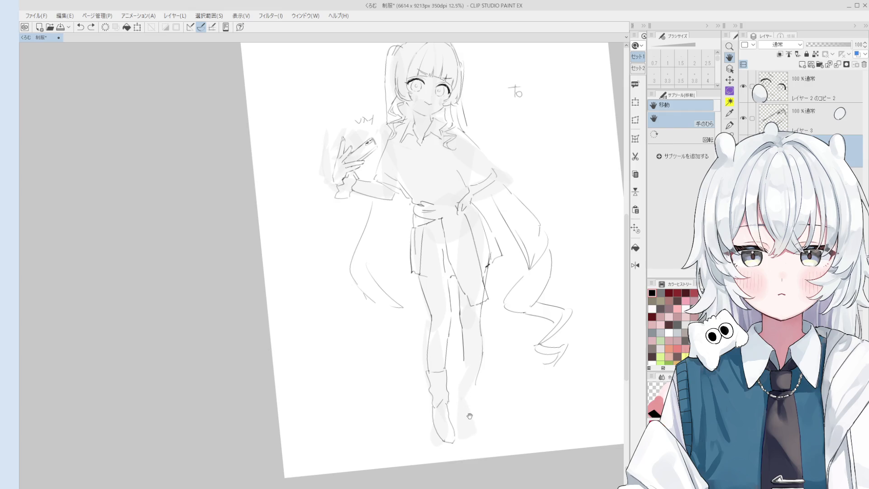
key("p")
left_click_drag(459, 410, 473, 438)
key("ctrl+z")
left_click_drag(460, 373, 461, 414)
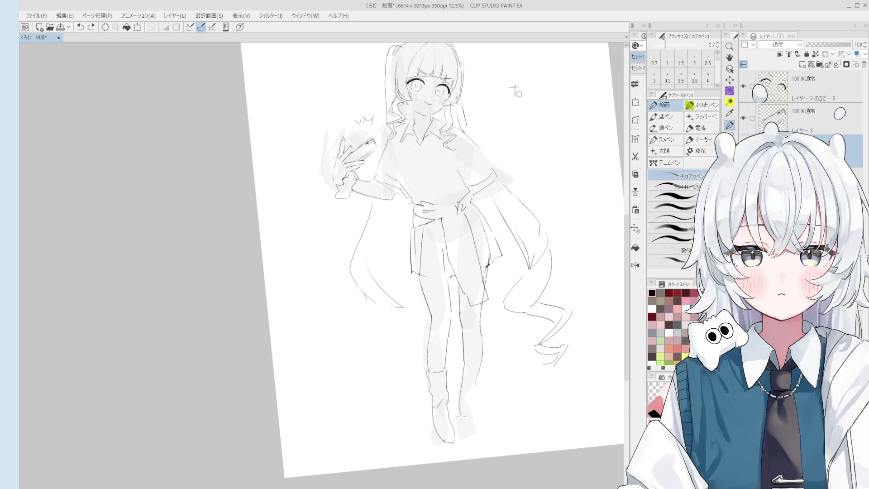
key("bracketright")
key("bracketright")
key("bracketright")
left_click_drag(461, 405, 458, 439)
key("ctrl+z")
left_click_drag(482, 391, 481, 413)
key("ctrl+z")
At width 2.7, retry the line down the right lower leg through several undos
key("bracketleft")
key("bracketleft")
key("bracketleft")
left_click_drag(482, 325, 477, 407)
key("ctrl+z")
key("ctrl+z")
key("ctrl+z")
key("ctrl+z")
left_click_drag(481, 336, 480, 387)
key("ctrl+z")
key("ctrl+z")
left_click_drag(482, 355, 475, 402)
key("ctrl+z")
left_click_drag(482, 356, 479, 392)
key("ctrl+z")
key("ctrl+z")
key("ctrl+z")
key("ctrl+z")
mouse_move(482, 311)
left_mouse_down()
mouse_move(485, 369)
mouse_move(483, 339)
mouse_move(475, 416)
left_mouse_up()
key("ctrl+z")
key("ctrl+z")
key("ctrl+z")
key("ctrl+z")
mouse_move(479, 384)
left_mouse_down()
mouse_move(474, 400)
mouse_move(464, 387)
mouse_move(481, 379)
mouse_move(480, 391)
mouse_move(473, 373)
left_mouse_up()
key("ctrl+z")
key("ctrl+z")
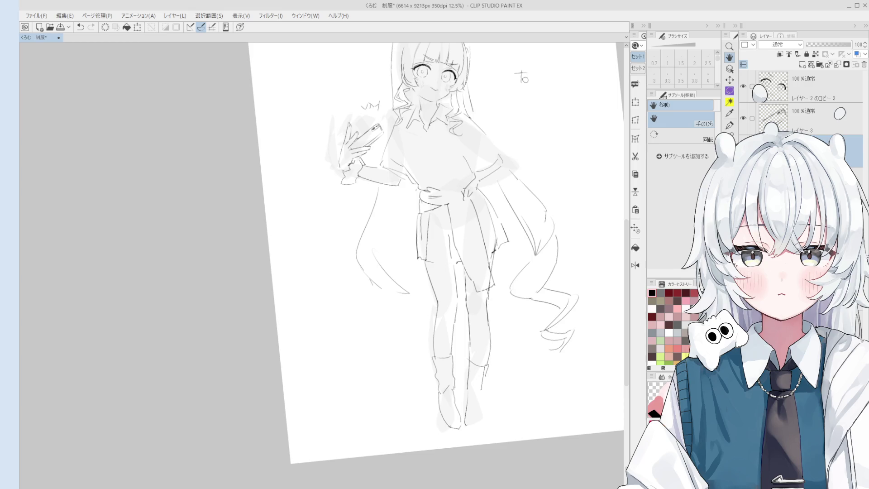
key("e")
Zoom in on the legs and stroke a size-3.5 pen line down the right leg toward the ankle
scroll(466, 369, "up", 3)
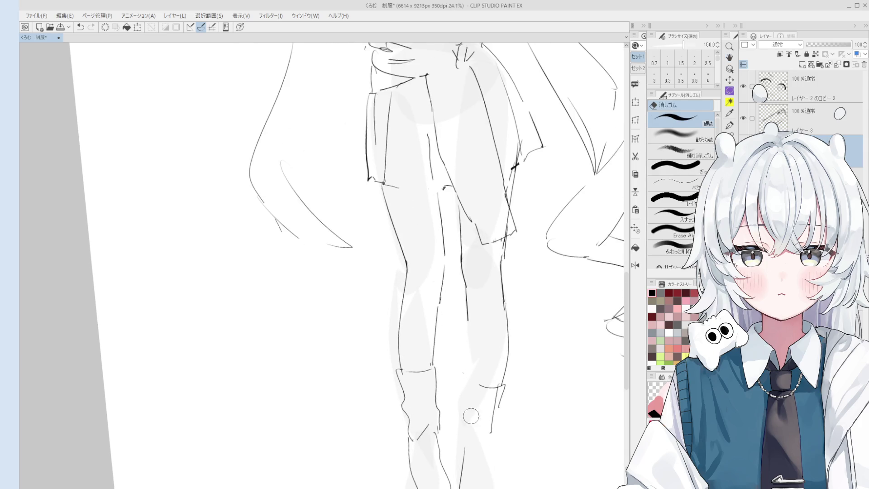
key("p")
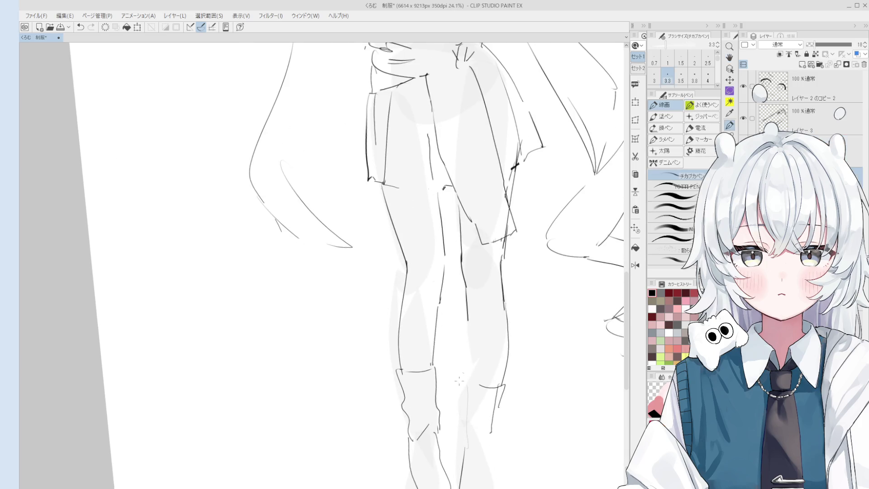
scroll(462, 271, "up", 2)
key("o")
scroll(461, 296, "down", 3)
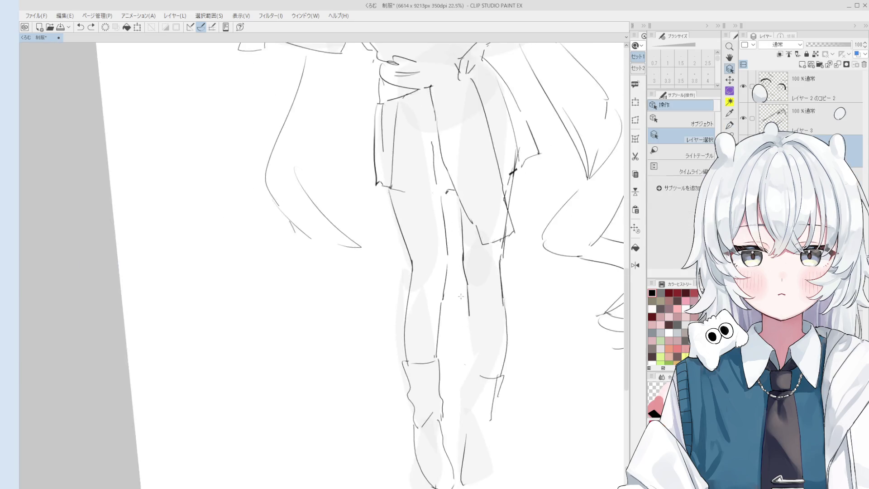
key("p")
scroll(461, 296, "down", 2)
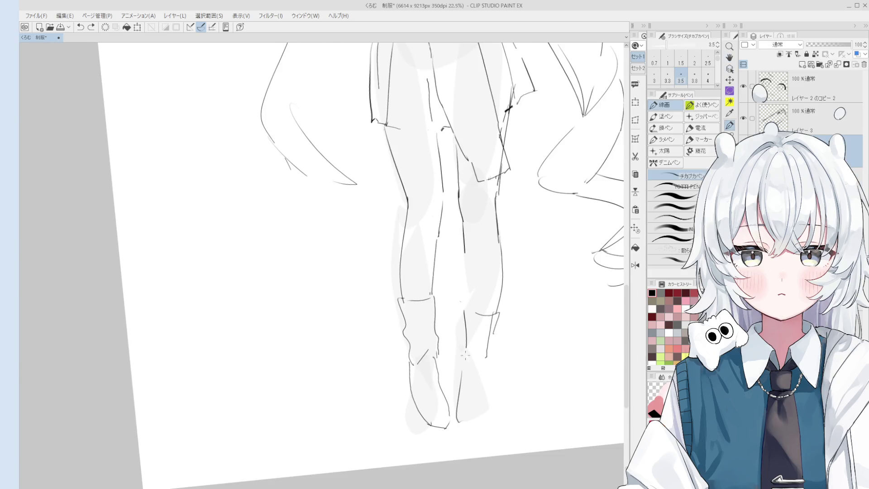
scroll(465, 356, "down", 1)
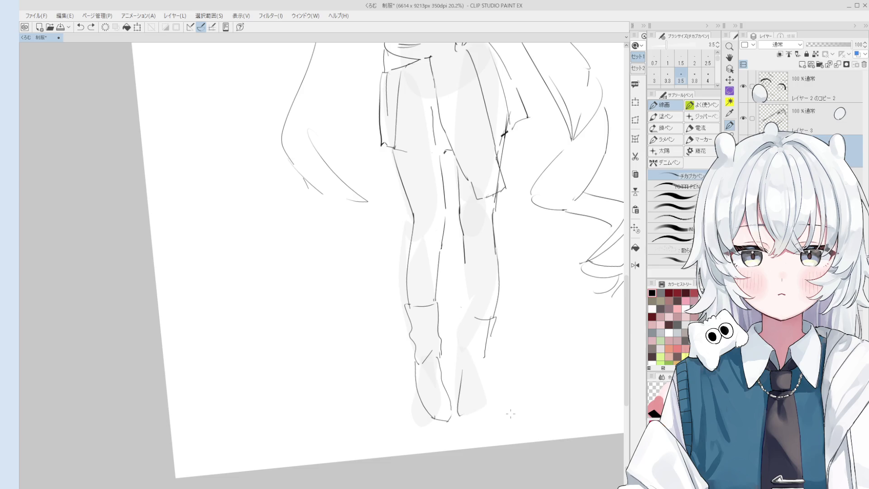
scroll(459, 296, "up", 2)
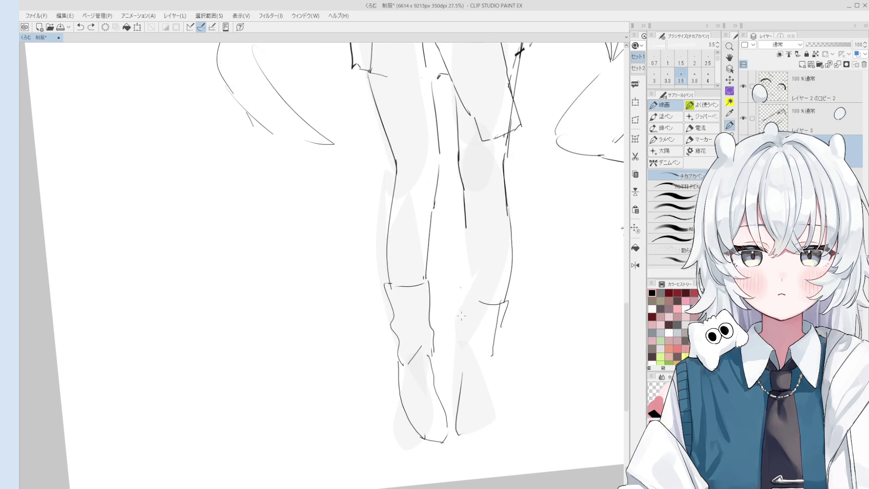
scroll(466, 272, "down", 1)
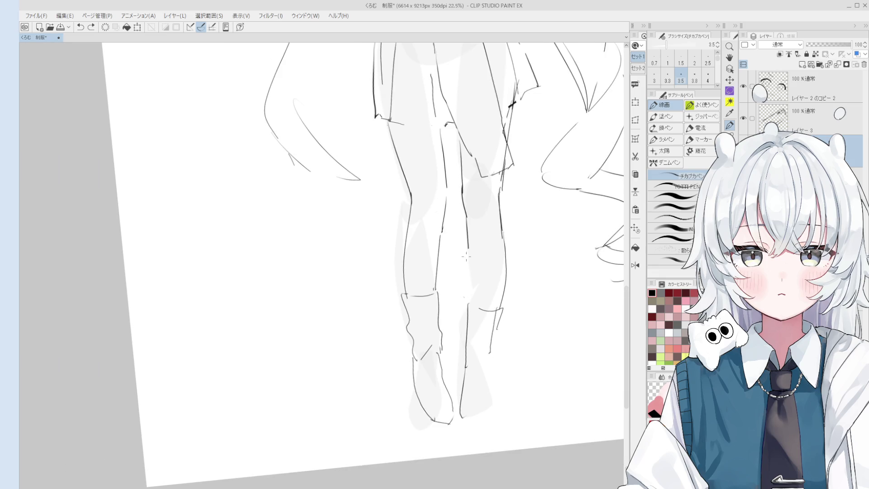
scroll(470, 270, "down", 4)
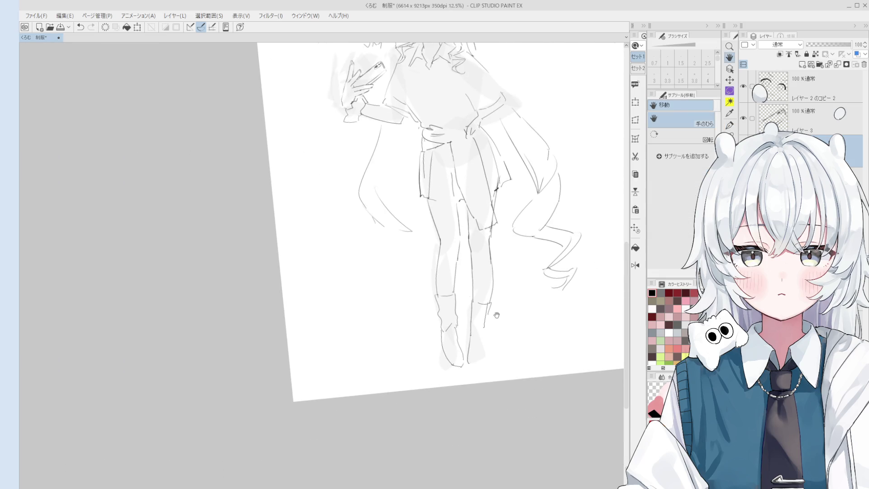
scroll(493, 312, "up", 5)
key("ctrl+z")
key("bracketright")
left_click_drag(489, 300, 485, 352)
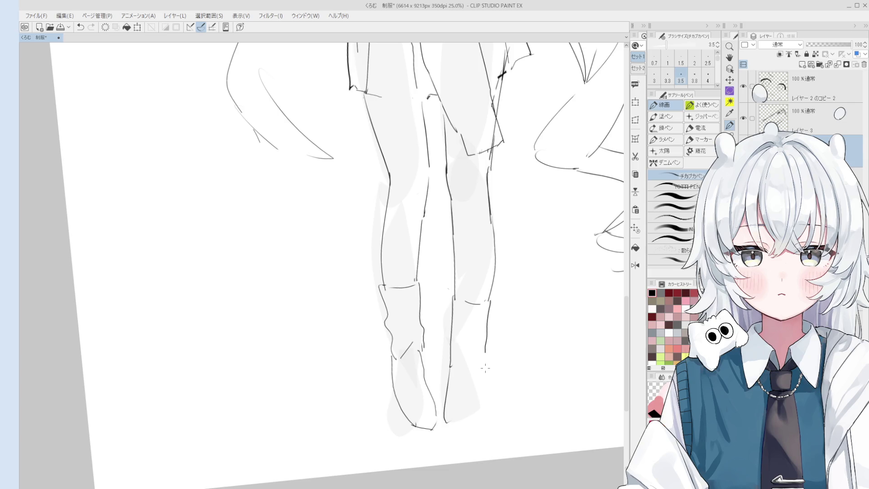
left_click_drag(454, 315, 448, 362)
At width 3.3, redraw the right ankle line and outline the right foot
left_click_drag(454, 289, 450, 362)
key("ctrl+z")
key("[")
key("ctrl+z")
key("e")
key("p")
key("ctrl+z")
mouse_move(453, 326)
left_mouse_down()
mouse_move(448, 354)
mouse_move(460, 377)
left_mouse_up()
key("space")
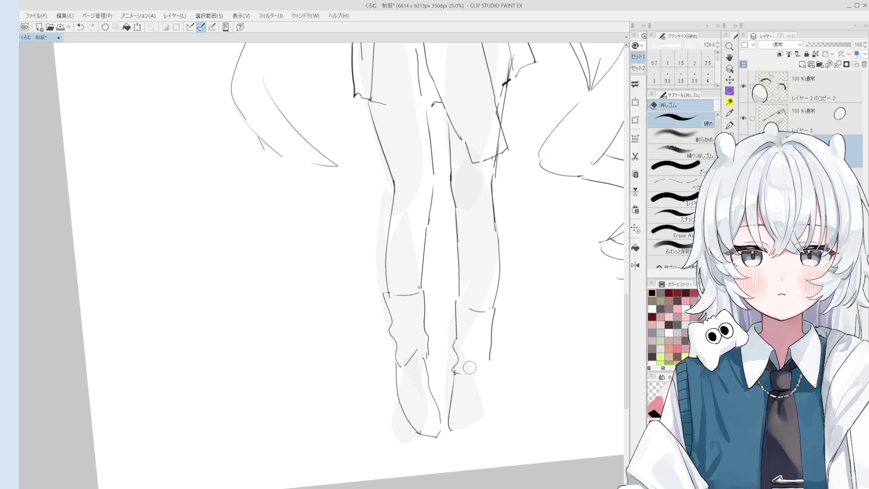
key("ctrl+z")
mouse_move(454, 356)
left_mouse_down()
mouse_move(464, 385)
mouse_move(492, 370)
left_mouse_up()
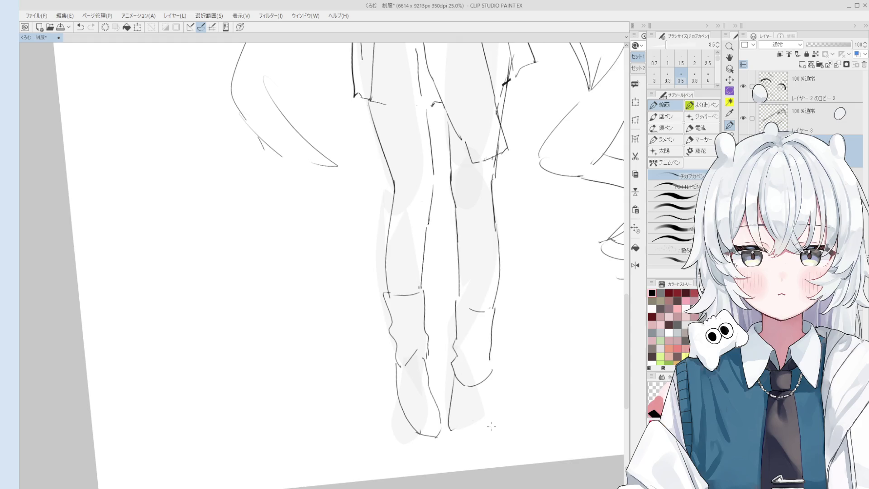
Add a short ink line at the boot and extend the right-leg line down toward it
key("e")
scroll(456, 410, "up", 3)
key("p")
key("e")
key("p")
left_click_drag(451, 344, 476, 358)
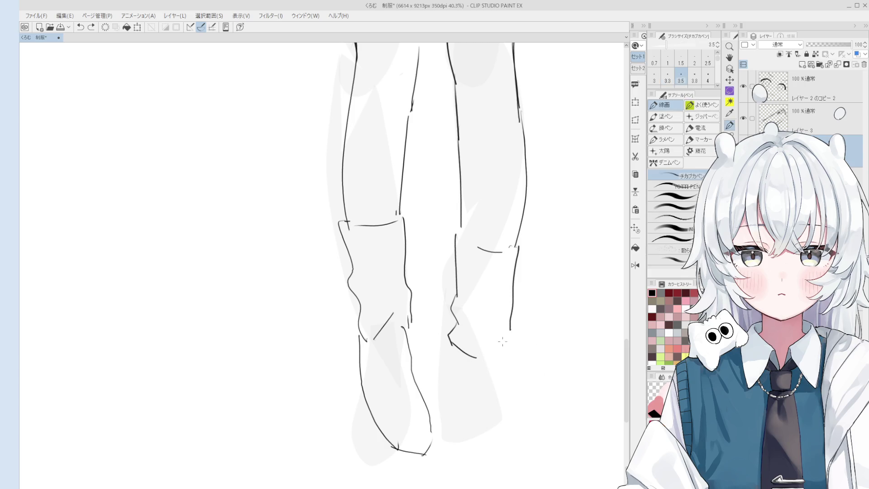
scroll(502, 342, "down", 3)
key("e")
key("p")
left_click_drag(510, 284, 505, 340)
Pan the view and erase the lower right-leg line and a stray stroke
key("e")
key("p")
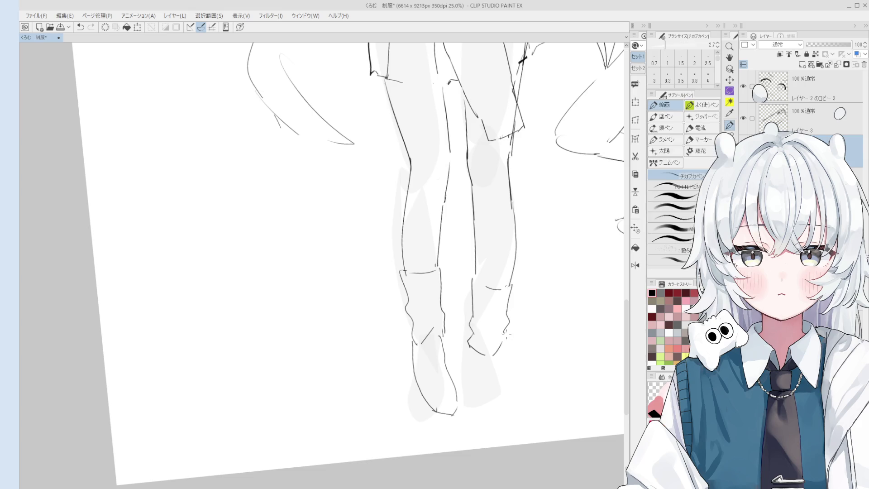
key("e")
key("p")
scroll(512, 336, "up", 3)
key("ctrl+z")
key("e")
key("h")
left_click_drag(514, 351, 518, 375)
key("e")
mouse_move(524, 281)
left_mouse_down()
mouse_move(518, 314)
mouse_move(514, 295)
mouse_move(483, 287)
mouse_move(503, 273)
mouse_move(525, 317)
mouse_move(512, 321)
left_mouse_up()
key("p")
Redraw the right-leg vertical line and the front line of the right boot
scroll(479, 276, "down", 1)
key("ctrl+z")
scroll(502, 273, "down", 2)
key("ctrl+z")
key("]")
mouse_move(518, 282)
left_mouse_down()
mouse_move(512, 353)
mouse_move(473, 391)
mouse_move(468, 410)
left_mouse_up()
key("ctrl+z")
key("ctrl+z")
key("ctrl+z")
key("ctrl+z")
mouse_move(507, 353)
left_mouse_down()
mouse_move(500, 418)
mouse_move(508, 396)
mouse_move(480, 430)
mouse_move(498, 424)
left_mouse_up()
key("ctrl+z")
key("ctrl+z")
scroll(498, 425, "down", 3)
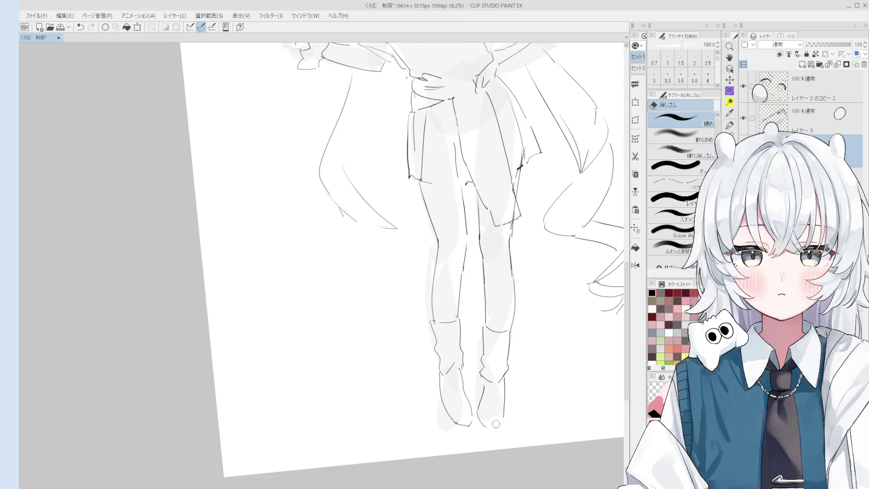
Frame the full girl in view and turn off the grey shading layer, leaving only line art
scroll(502, 410, "up", 2)
scroll(503, 410, "down", 4)
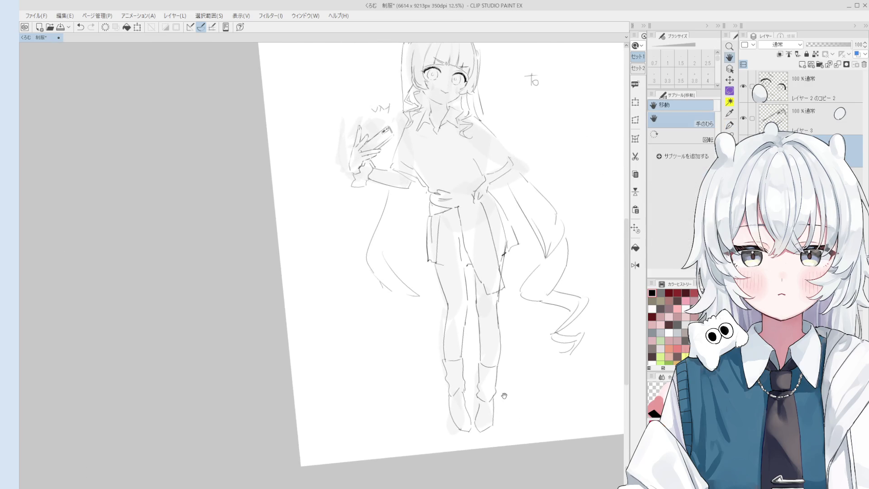
scroll(504, 440, "up", 1)
left_click_drag(524, 418, 517, 413)
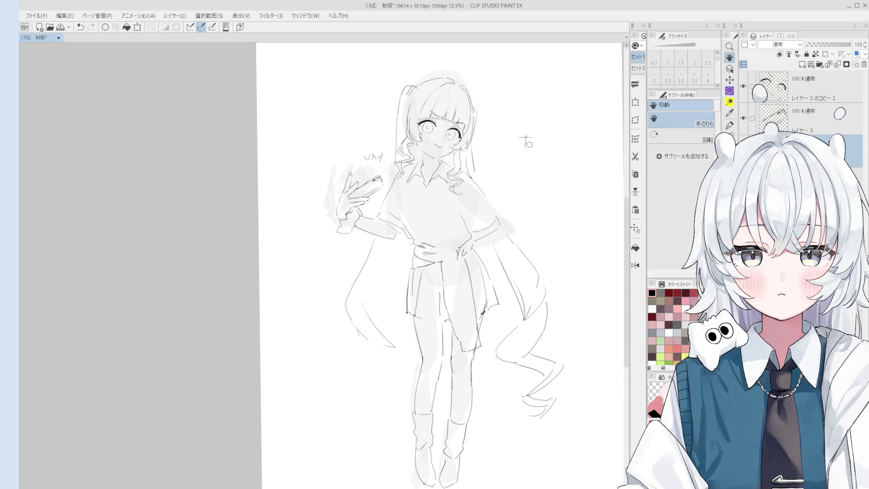
key("ctrl+z")
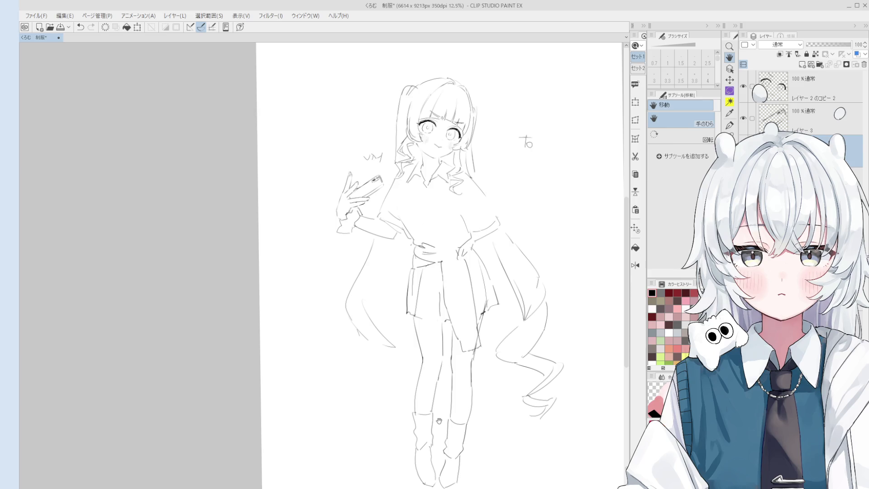
scroll(448, 390, "down", 3)
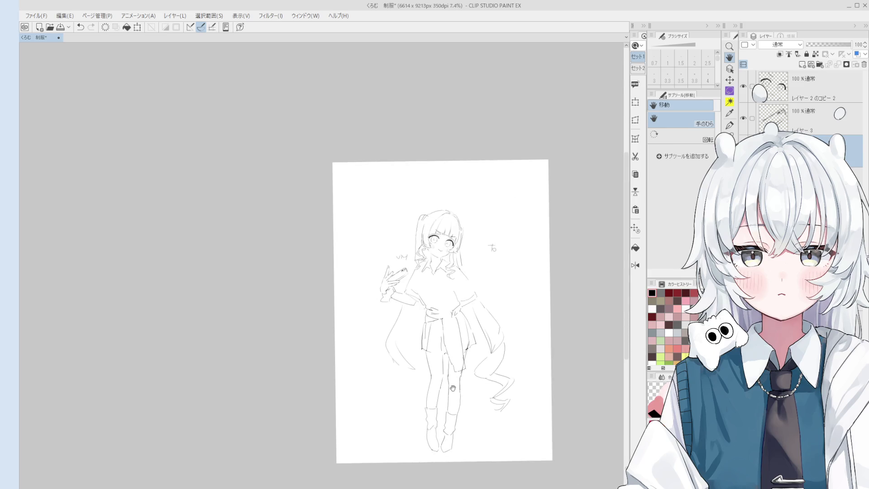
scroll(471, 346, "up", 2)
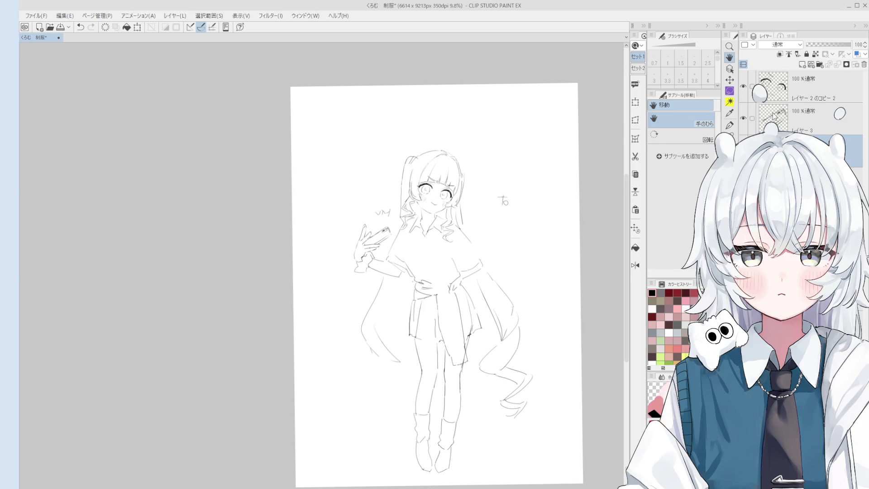
Enlarge both sketch layers slightly with Scale/Rotate, shift them upward, and confirm the transform
left_click(752, 118)
left_click(751, 87)
left_click(635, 102)
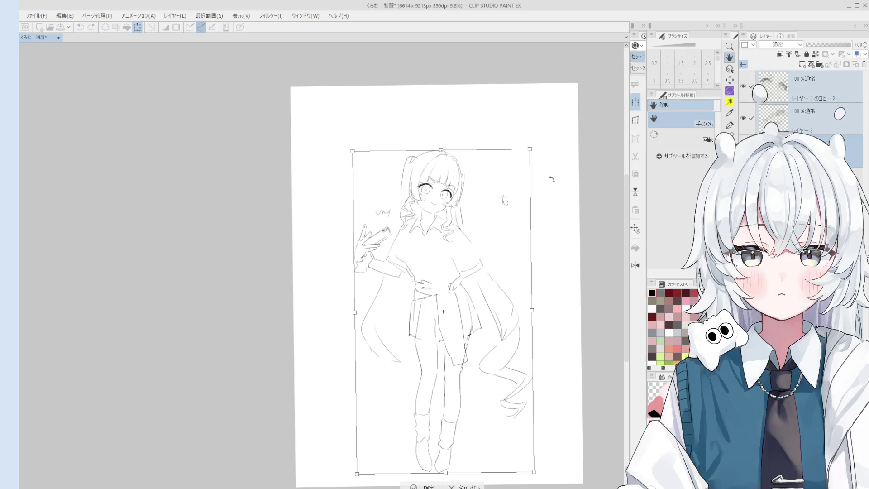
left_click_drag(535, 140, 533, 159)
scroll(538, 176, "down", 1)
left_click_drag(380, 121, 375, 111)
left_click_drag(475, 162, 473, 166)
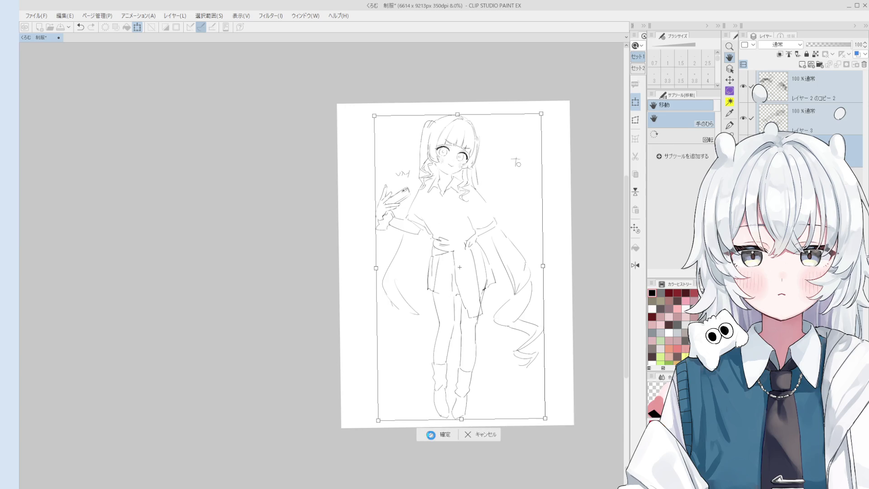
left_click(431, 435)
scroll(429, 432, "up", 1)
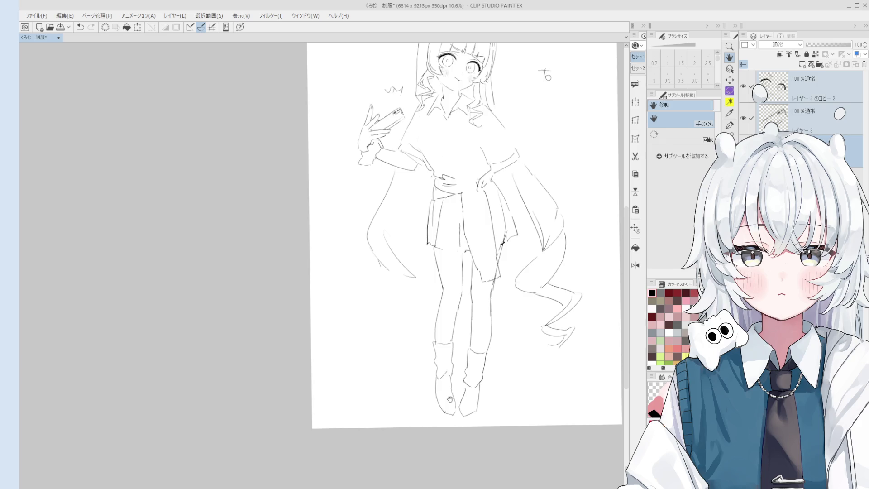
left_click_drag(450, 399, 453, 423)
scroll(483, 252, "up", 3)
Redraw the right shoulder and arm line with a size 3.5 pen
key("p")
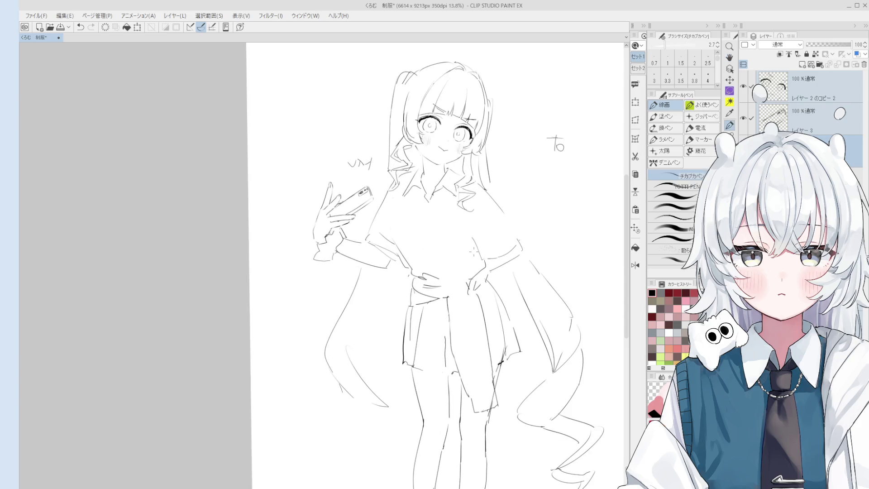
key("e")
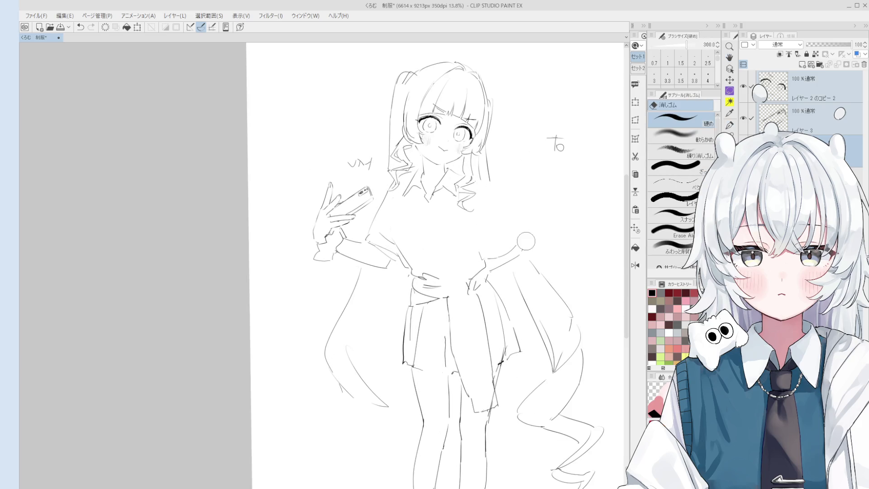
key("p")
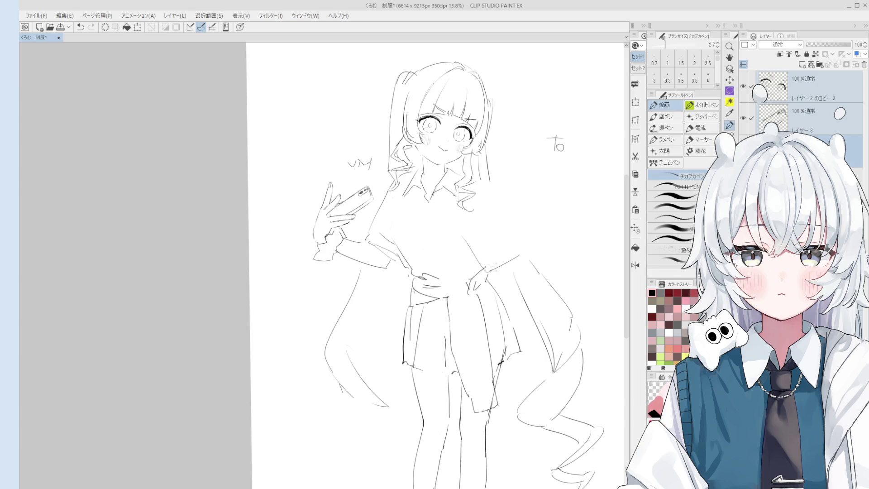
key("bracketright")
key("bracketright")
key("bracketright")
left_click_drag(477, 182, 522, 243)
key("ctrl+z")
key("ctrl+z")
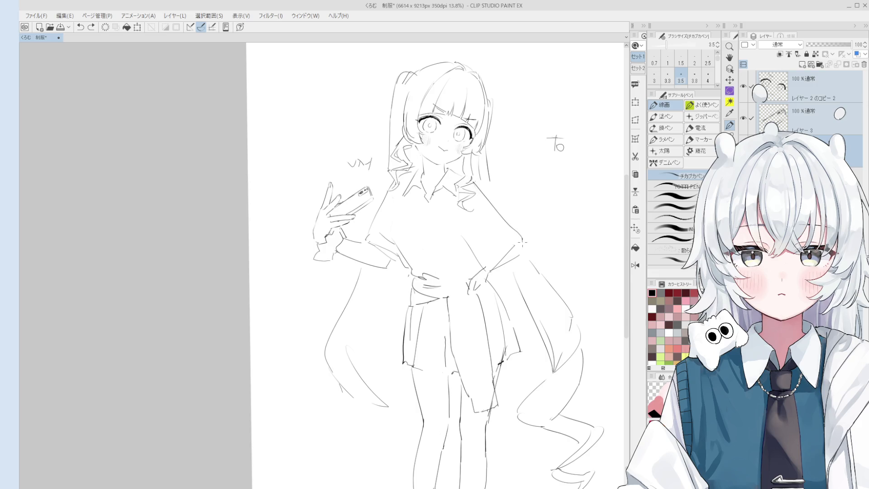
key("ctrl+z")
mouse_move(471, 179)
left_mouse_down()
mouse_move(523, 238)
mouse_move(524, 255)
left_mouse_up()
key("ctrl+z")
key("ctrl+z")
Redraw the collar line and sketch a ribbon loop just below it
left_click_drag(453, 271, 475, 274)
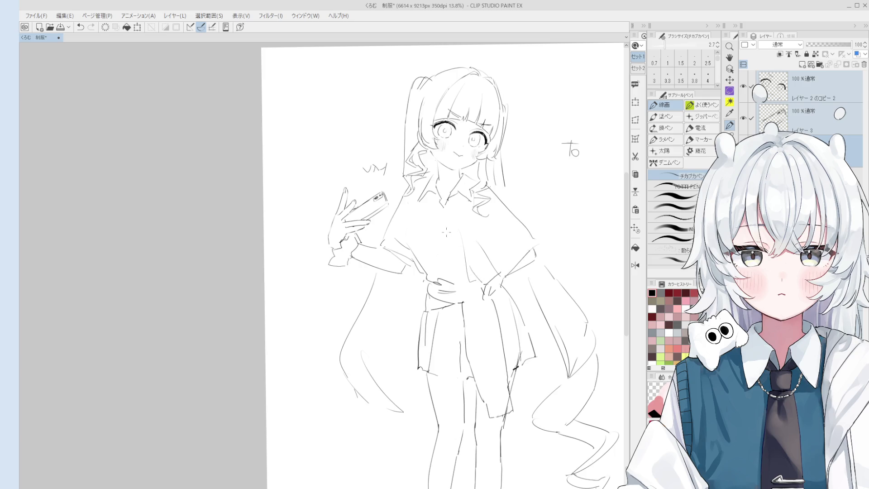
scroll(470, 166, "up", 2)
key("ctrl+z")
left_click_drag(438, 229, 424, 253)
key("bracketright")
key("ctrl+z")
key("ctrl+z")
key("ctrl+z")
mouse_move(444, 223)
left_mouse_down()
mouse_move(410, 283)
mouse_move(426, 262)
mouse_move(432, 295)
left_mouse_up()
key("ctrl+z")
mouse_move(428, 259)
left_mouse_down()
mouse_move(432, 303)
mouse_move(445, 267)
mouse_move(437, 268)
left_mouse_up()
key("space")
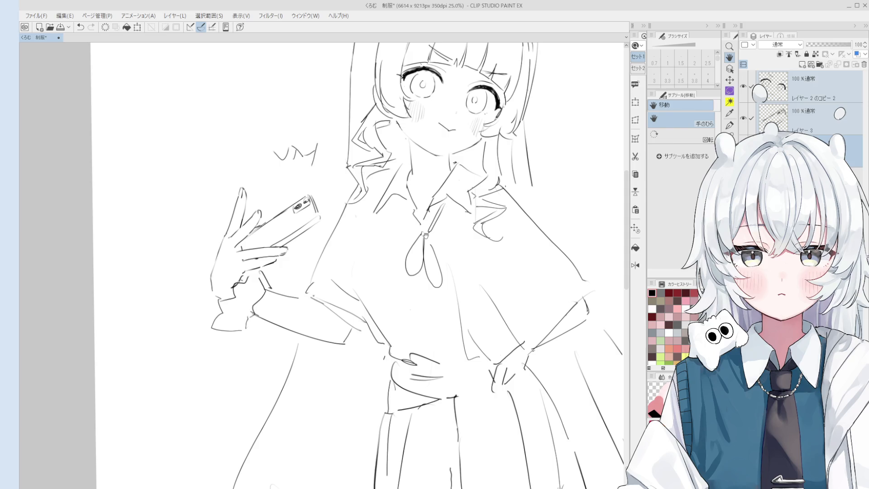
scroll(439, 254, "up", 1)
Redraw the drop-shaped ribbon loop and its inner stroke
key("e")
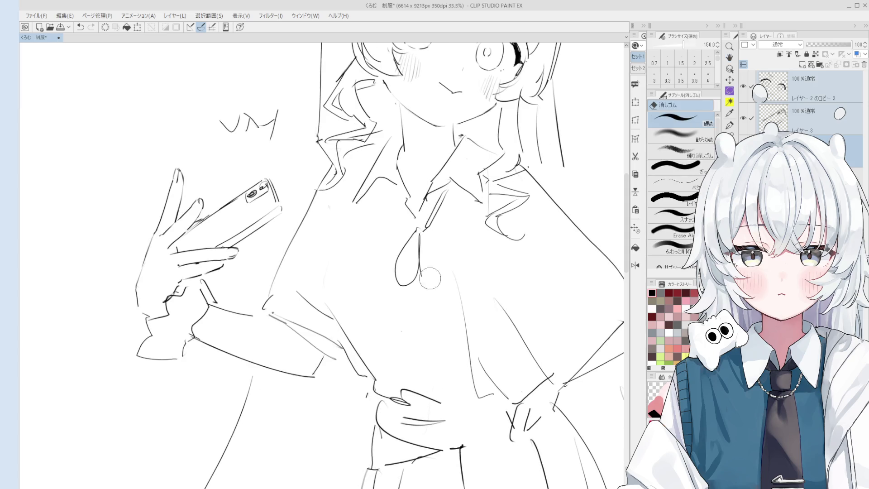
key("p")
left_click_drag(417, 230, 427, 297)
key("ctrl+z")
left_click_drag(418, 235, 421, 287)
key("e")
left_click_drag(422, 237, 425, 285)
key("p")
left_click_drag(419, 235, 421, 288)
key("ctrl+z")
scroll(441, 300, "left", 1)
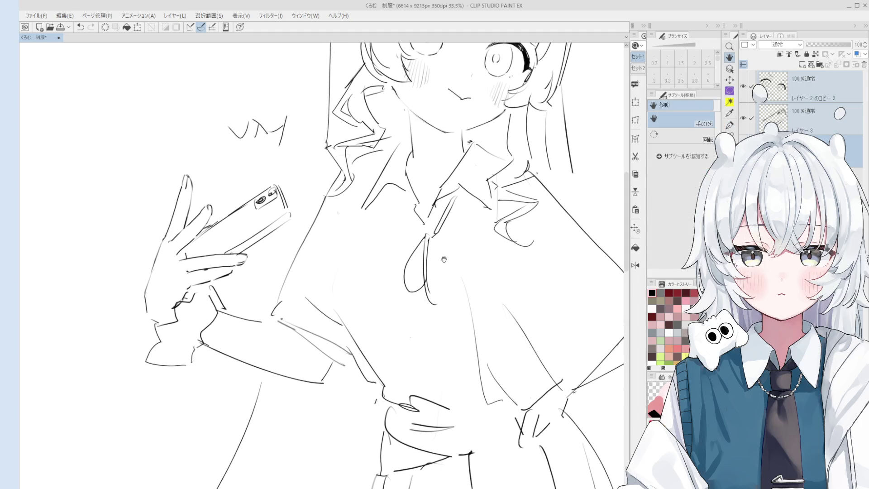
key("ctrl+z")
Draw a second bow loop to the right of the drop shape
mouse_move(428, 238)
left_mouse_down()
mouse_move(439, 282)
mouse_move(436, 294)
mouse_move(433, 268)
mouse_move(433, 304)
left_mouse_up()
key("ctrl+z")
scroll(433, 302, "up", 3)
key("e")
key("p")
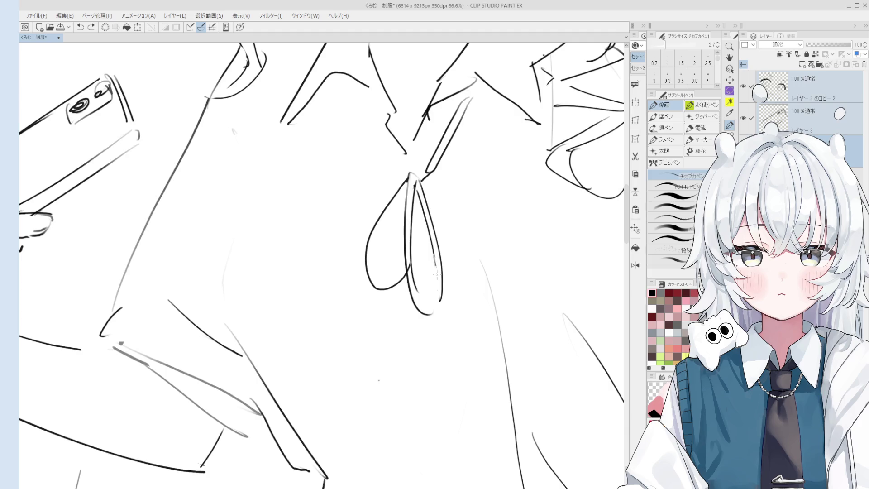
scroll(434, 303, "down", 2)
scroll(433, 302, "up", 2)
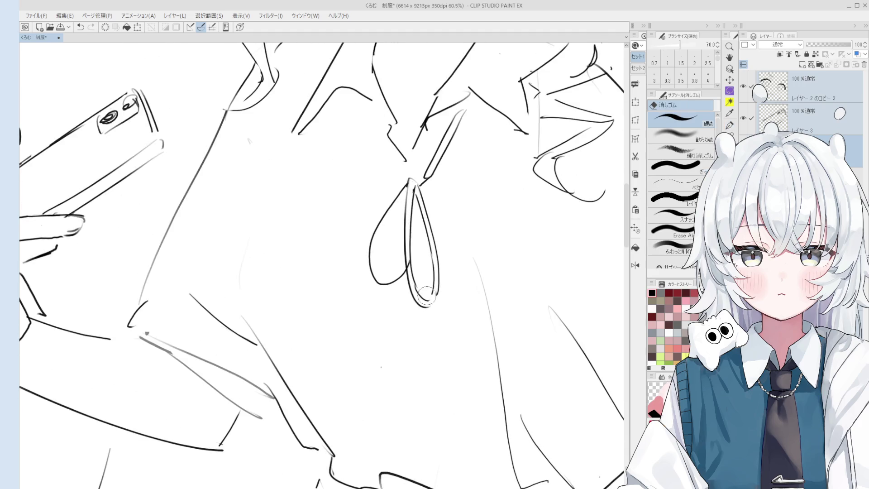
scroll(413, 274, "up", 1)
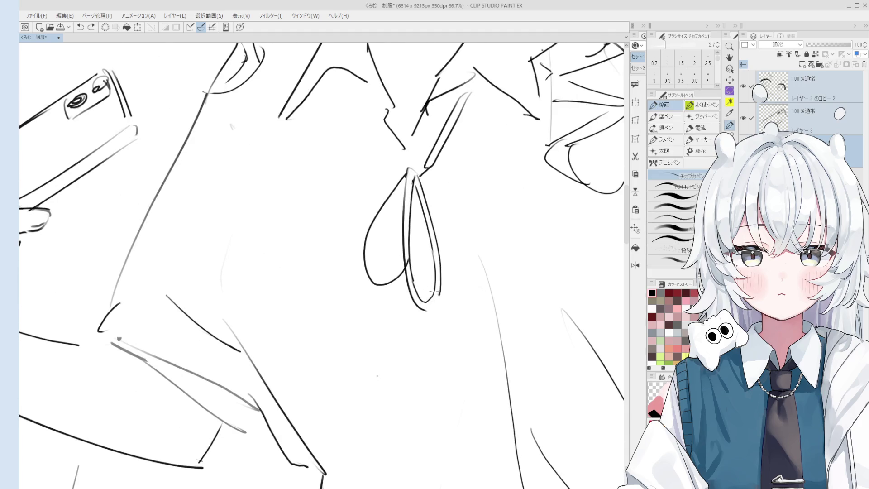
scroll(434, 300, "down", 1)
scroll(428, 303, "down", 1)
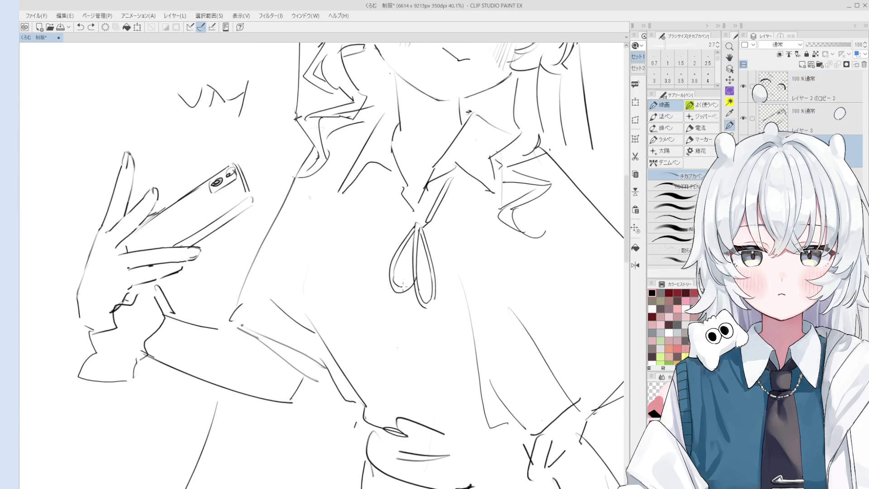
left_click_drag(420, 251, 429, 239)
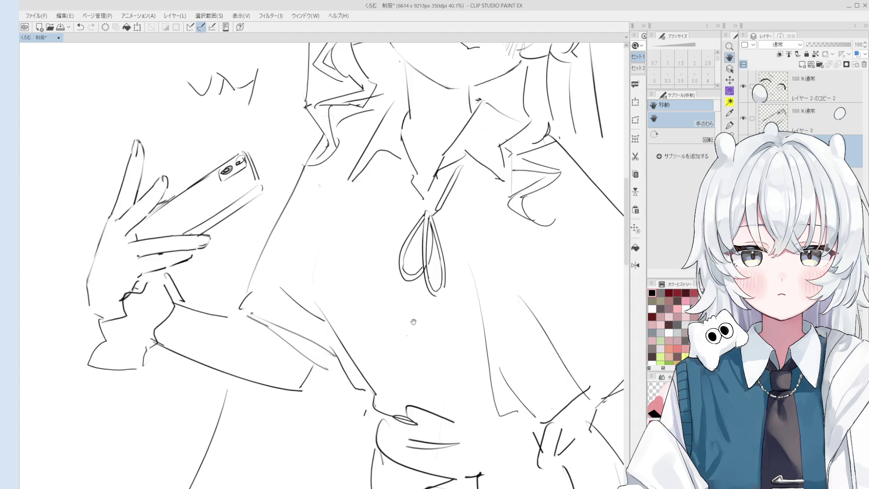
Draw a ribbon tail hanging below the bow, retrying until it sits right
key("p")
scroll(440, 350, "down", 3)
key("ctrl+z")
left_click_drag(445, 250, 451, 314)
key("ctrl+z")
left_click_drag(448, 246, 453, 314)
key("ctrl+z")
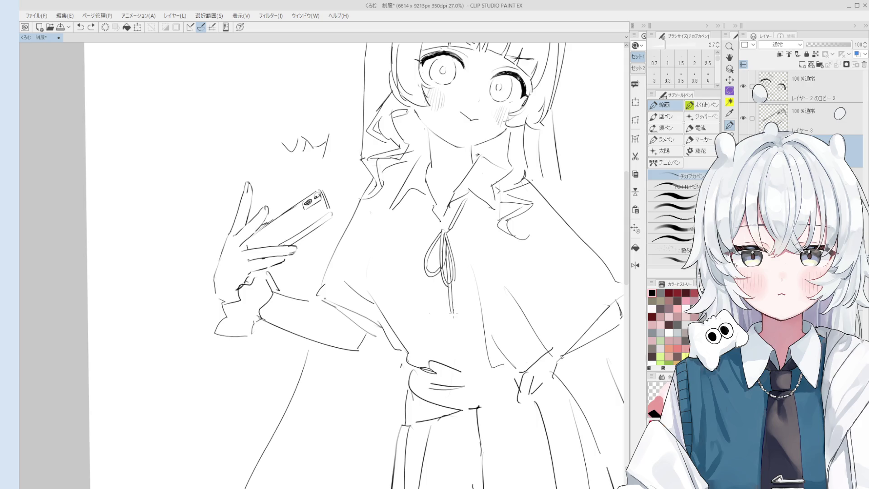
scroll(452, 312, "up", 1)
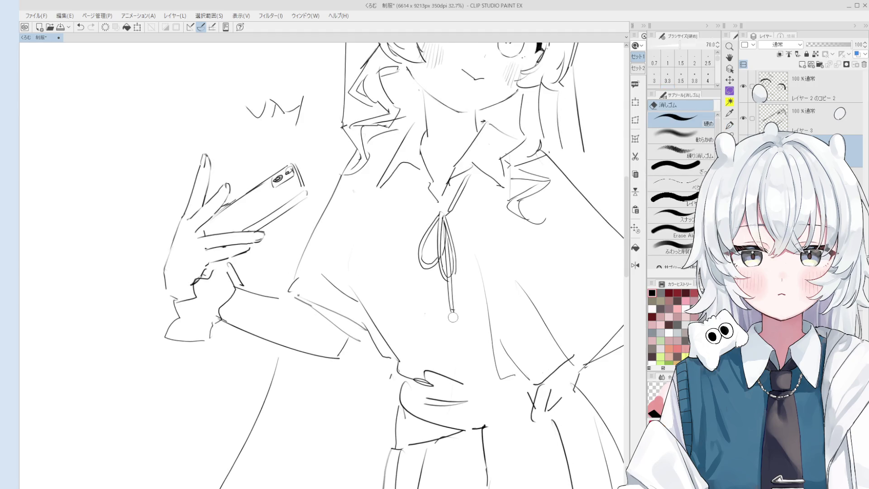
left_click_drag(439, 240, 438, 324)
key("ctrl+z")
left_click_drag(438, 262, 439, 332)
key("ctrl+z")
left_click_drag(437, 244, 438, 316)
scroll(434, 313, "down", 2)
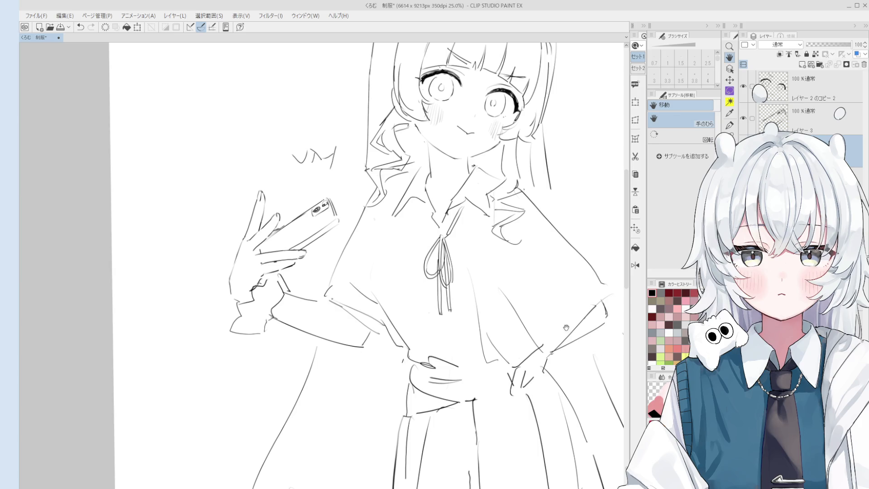
Redraw the collar line at the girl's neck
key("e")
scroll(459, 235, "up", 2)
key("p")
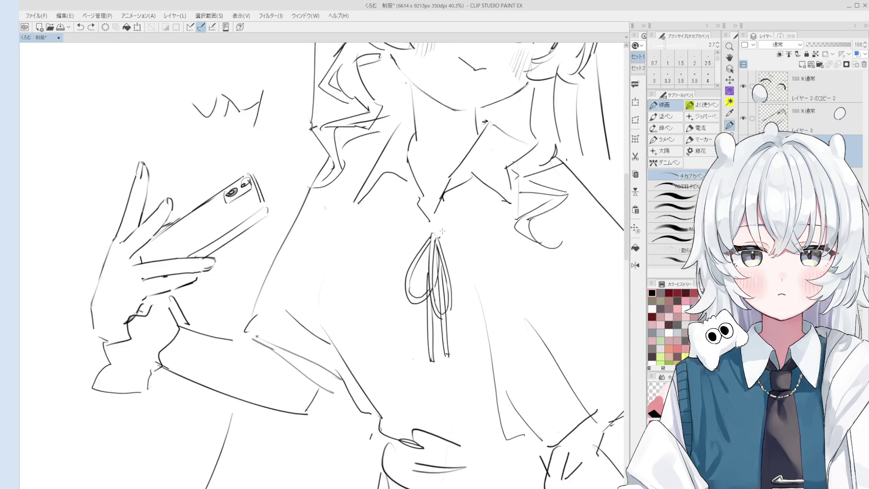
key("ctrl+z")
left_click_drag(466, 180, 437, 227)
key("ctrl+z")
left_click_drag(458, 193, 434, 232)
left_click_drag(466, 180, 445, 218)
key("ctrl+z")
Touch up the collar and bow linework, alternating the pen and a finer eraser
scroll(448, 213, "down", 2)
key("e")
key("p")
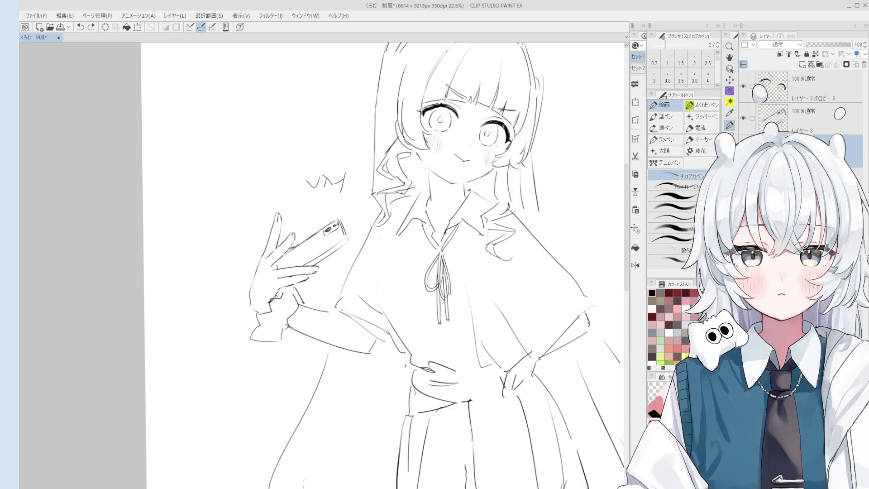
scroll(430, 233, "down", 1)
scroll(429, 237, "up", 3)
key("e")
key("p")
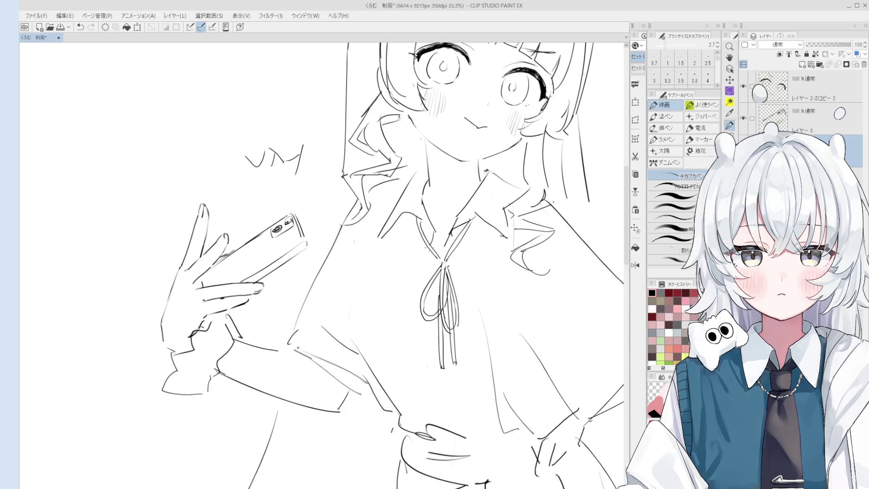
scroll(430, 248, "down", 1)
scroll(430, 248, "down", 4)
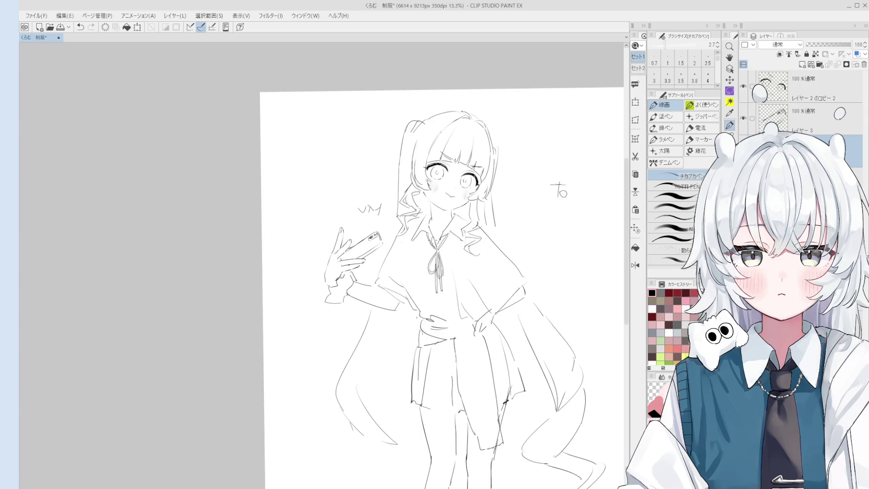
key("e")
scroll(474, 222, "up", 2)
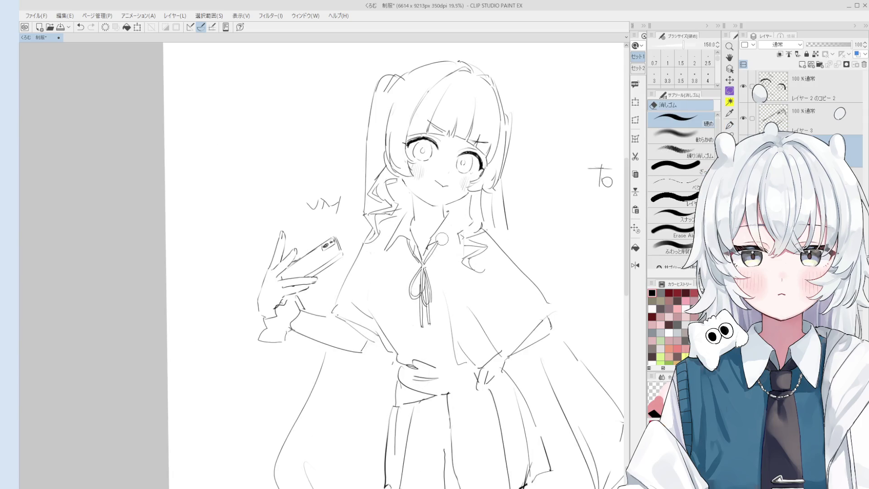
key("e")
key("p")
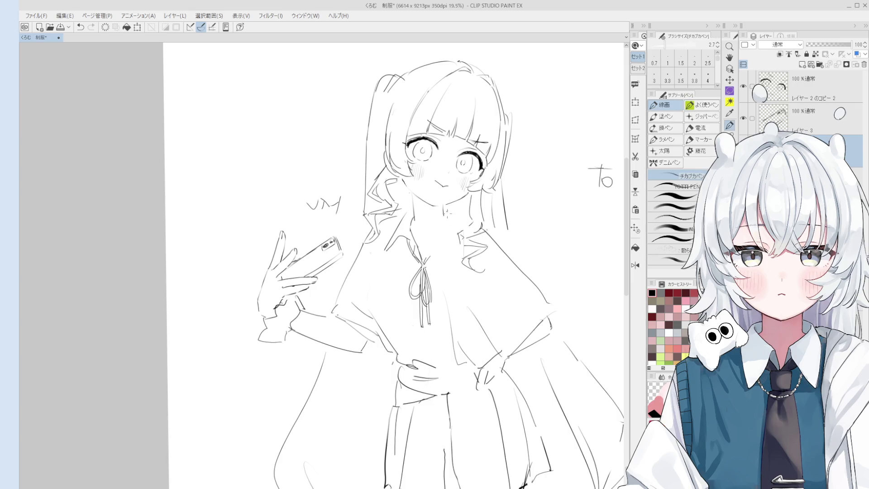
scroll(437, 250, "down", 1)
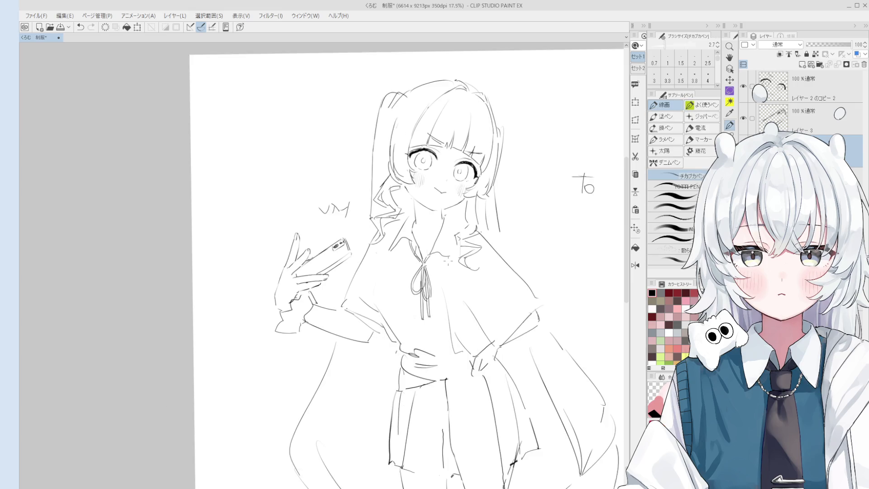
scroll(445, 250, "down", 2)
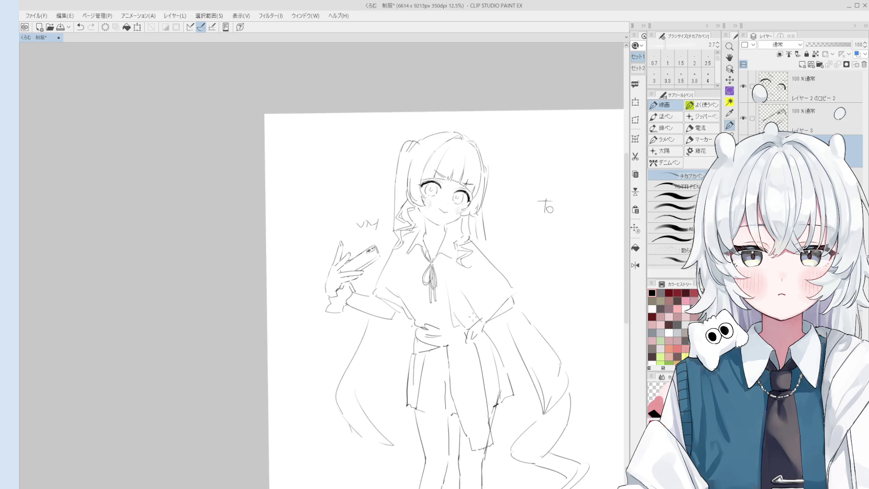
scroll(421, 300, "down", 1)
scroll(452, 272, "up", 2)
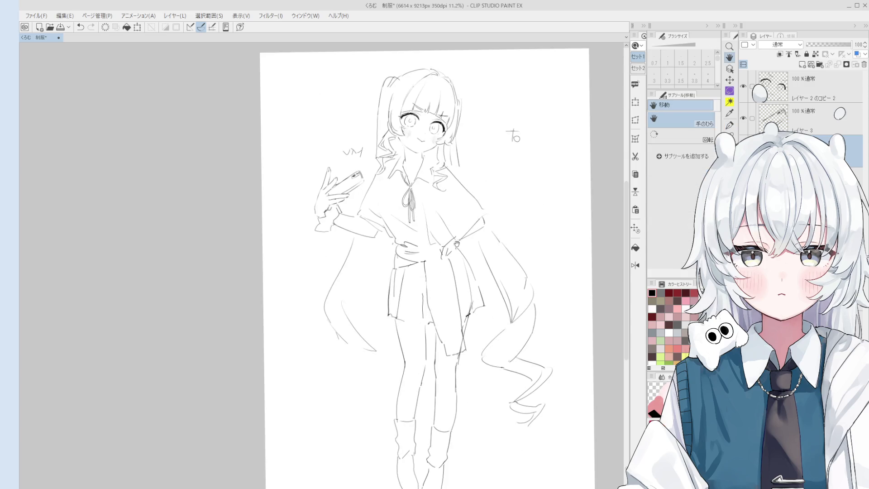
Center the whole figure and lasso-select the girl's head and hair
key("h")
left_click_drag(457, 247, 466, 297)
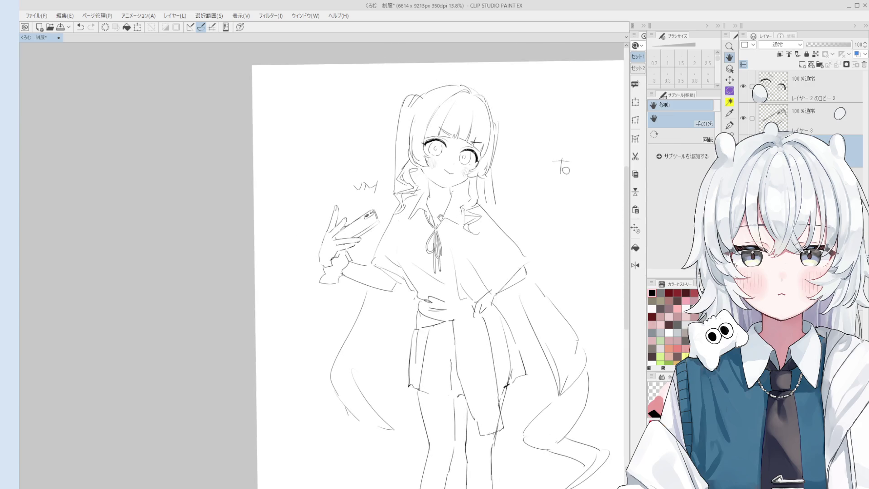
key("p")
scroll(436, 203, "up", 1)
key("m")
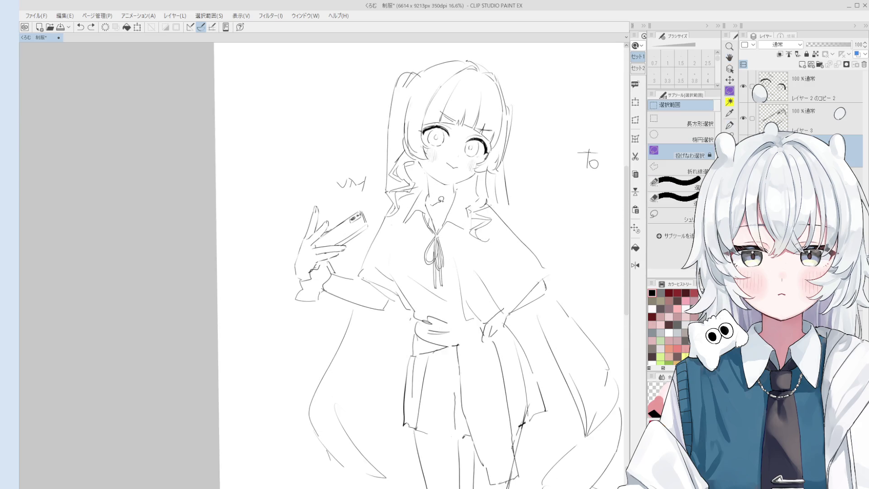
mouse_move(432, 204)
left_mouse_down()
mouse_move(427, 185)
mouse_move(410, 192)
mouse_move(397, 218)
mouse_move(369, 76)
mouse_move(520, 131)
mouse_move(523, 271)
mouse_move(491, 267)
mouse_move(495, 313)
mouse_move(456, 249)
mouse_move(443, 260)
left_mouse_up()
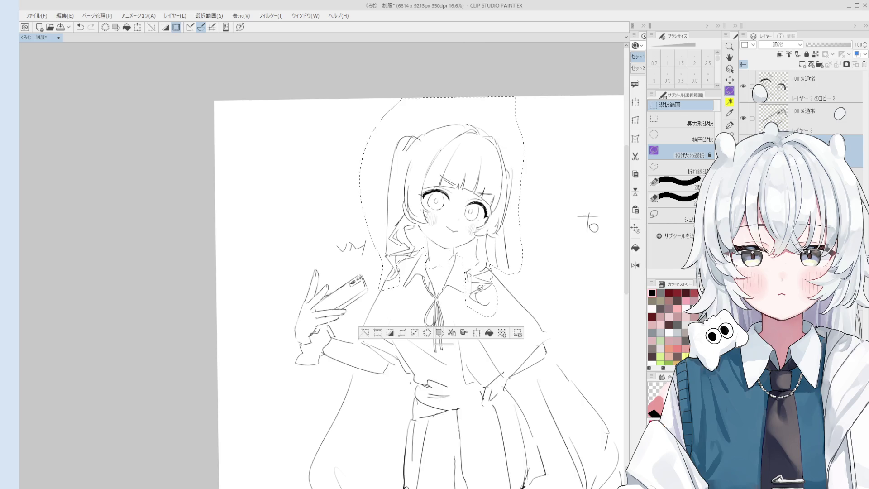
Scale and rotate the lassoed head and hair, then commit the transform
left_click(477, 333)
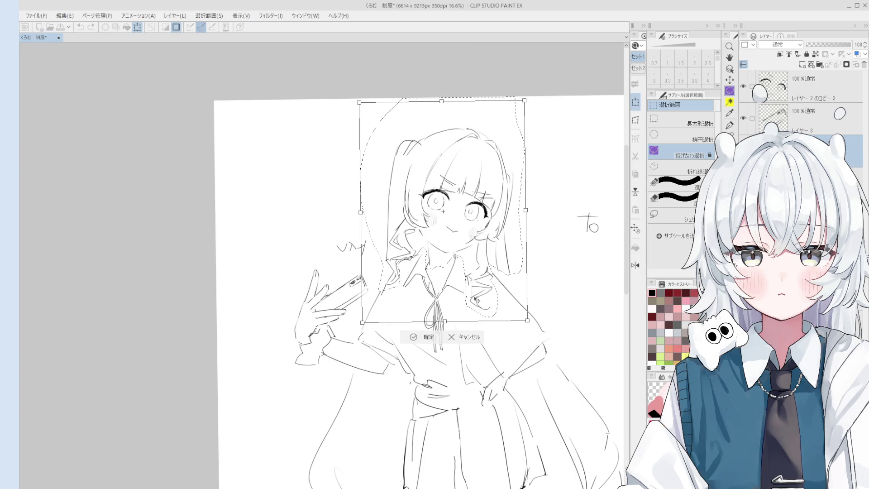
scroll(475, 298, "down", 2)
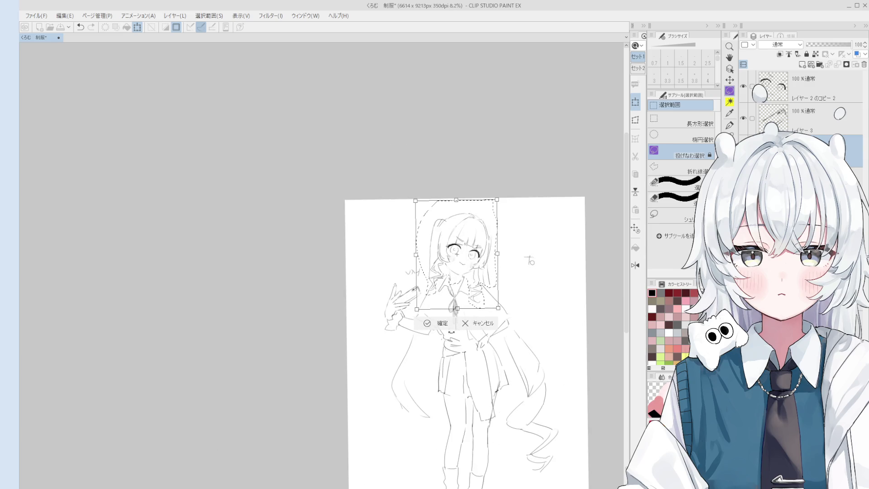
left_click(426, 325)
Deselect and switch to the eraser at size 70
key("ctrl+d")
key("e")
scroll(449, 249, "up", 5)
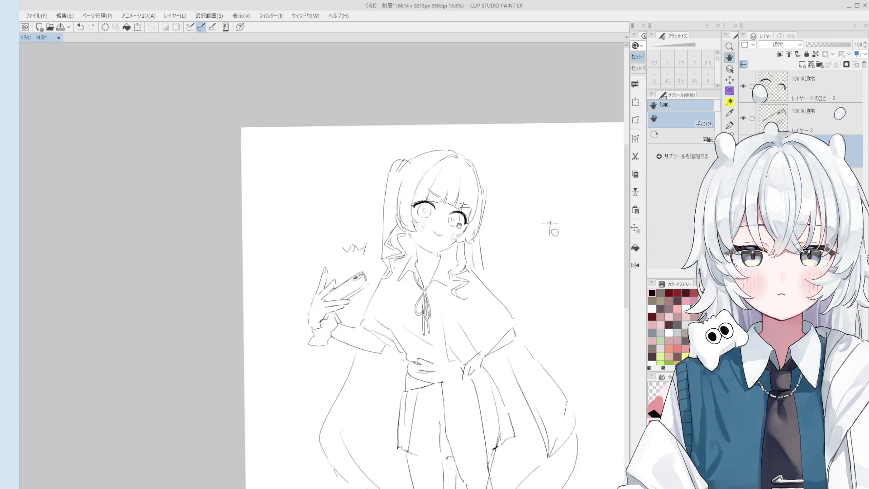
key("bracketleft")
key("bracketleft")
key("bracketleft")
Compare the head transform with undo/redo, then keep refining the hair lines beside the neck
key("ctrl+z")
key("ctrl+y")
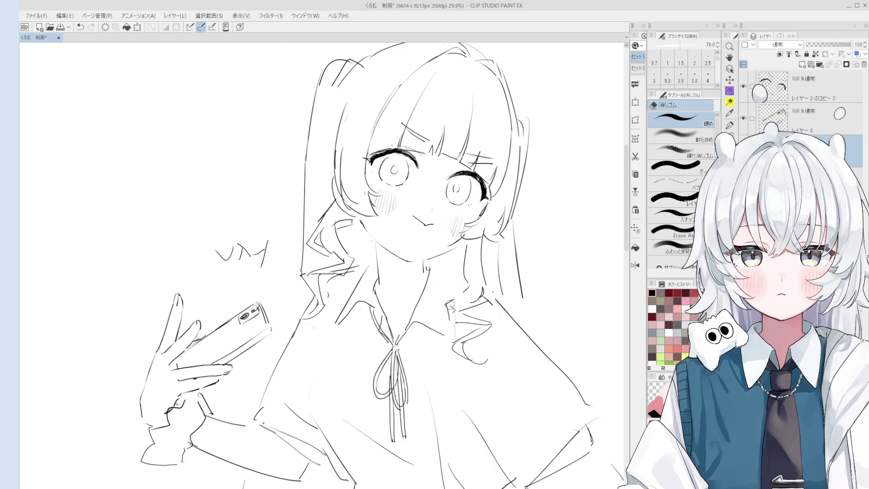
key("h")
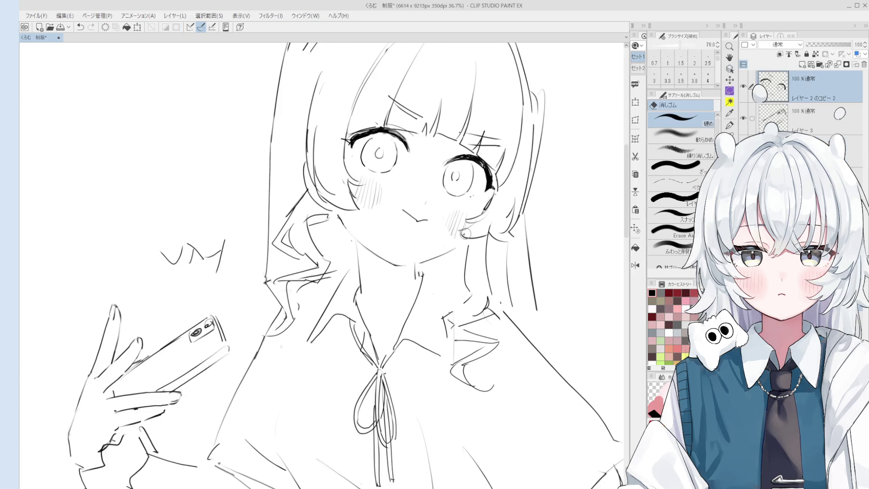
scroll(471, 262, "down", 1)
scroll(471, 261, "down", 4)
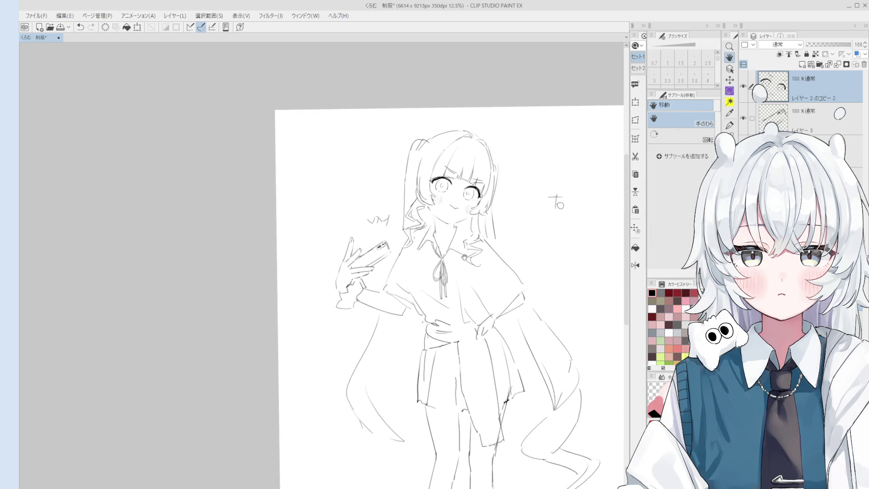
scroll(457, 245, "up", 1)
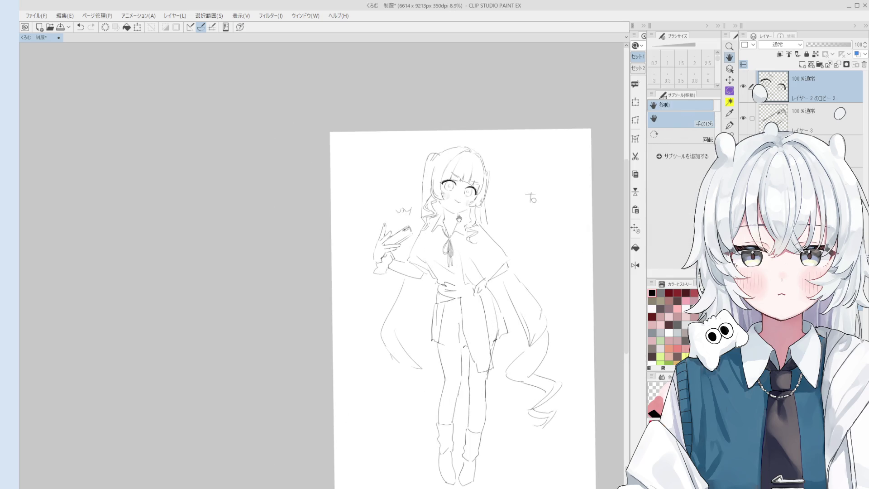
scroll(453, 216, "up", 3)
key("e")
scroll(453, 217, "up", 2)
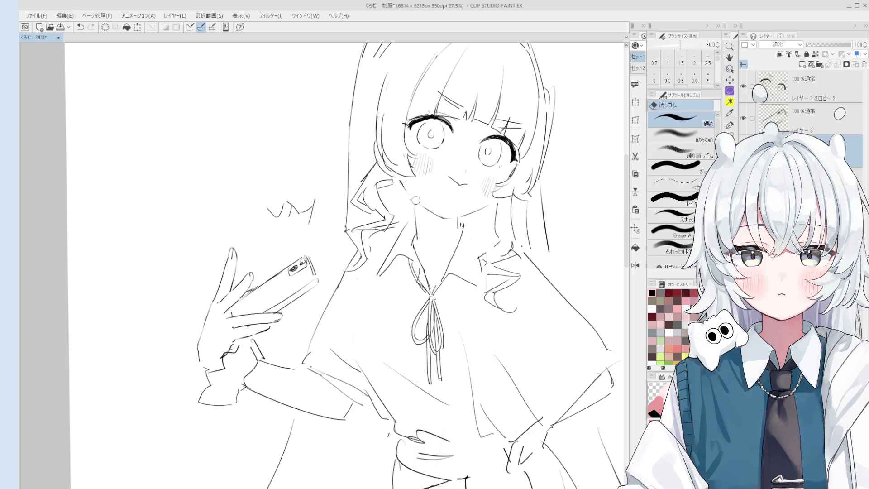
key("p")
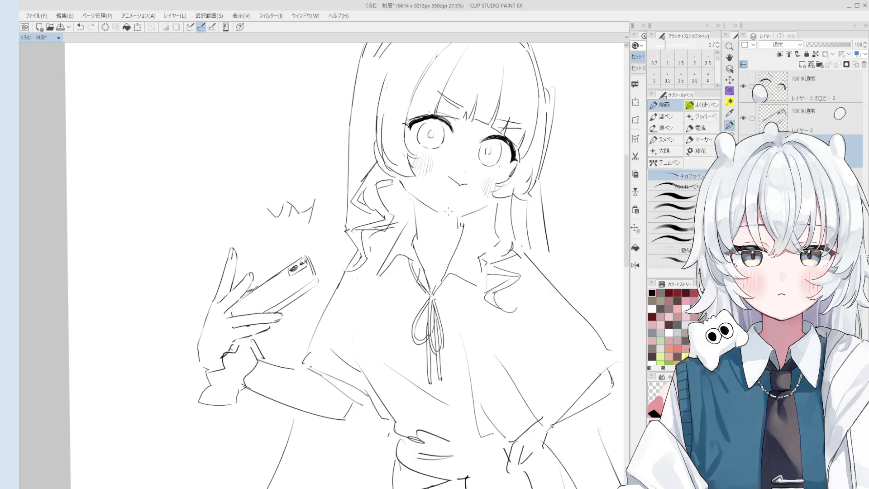
scroll(473, 209, "down", 2)
scroll(452, 217, "up", 1)
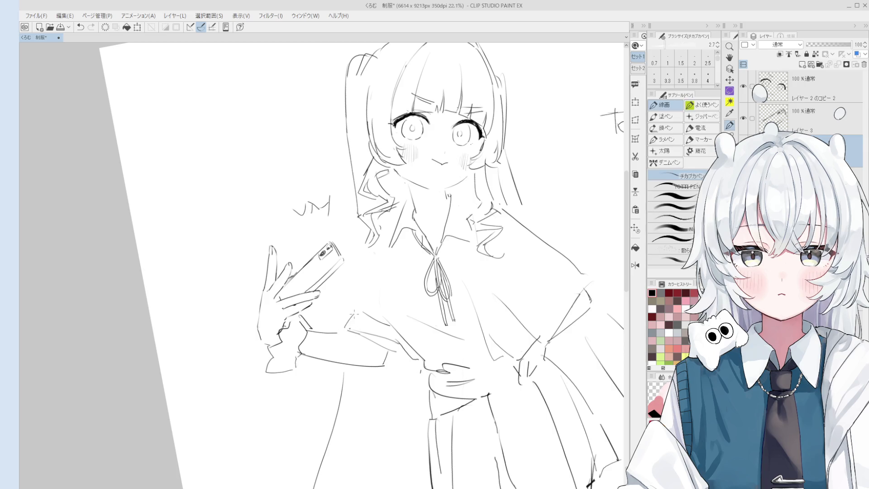
Clean the hair lines beside the face and add a small round earring below the ear
scroll(356, 301, "down", 1)
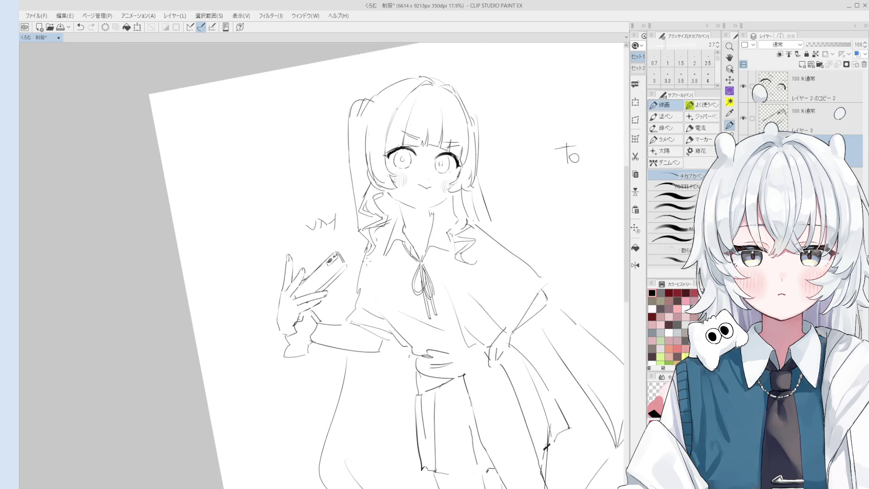
scroll(368, 261, "up", 3)
key("e")
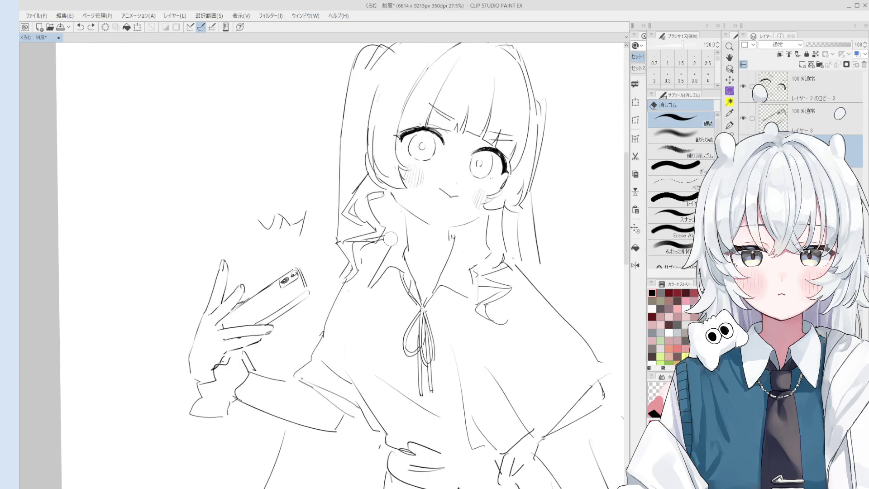
key("p")
scroll(355, 245, "down", 2)
left_click_drag(375, 246, 379, 246)
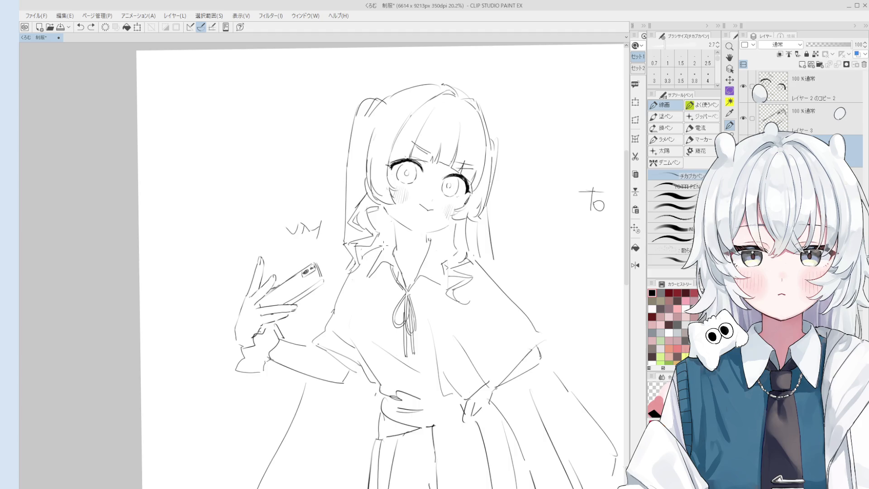
scroll(382, 245, "down", 1)
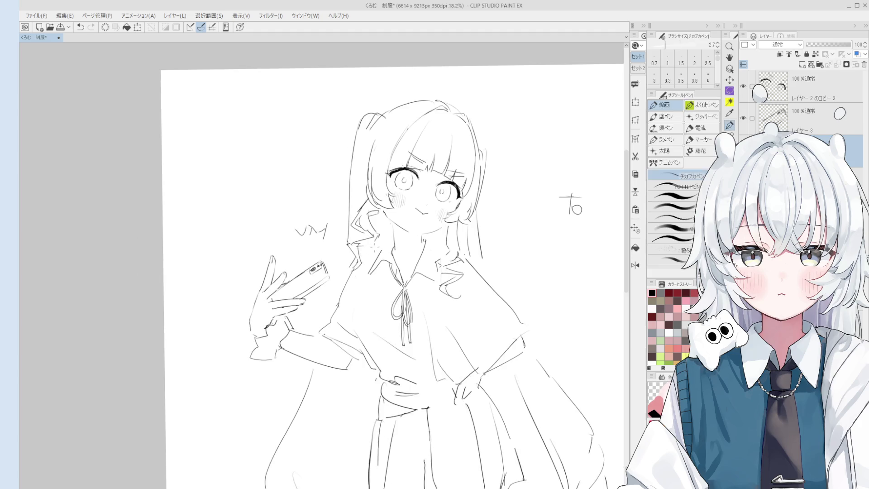
scroll(375, 247, "up", 3)
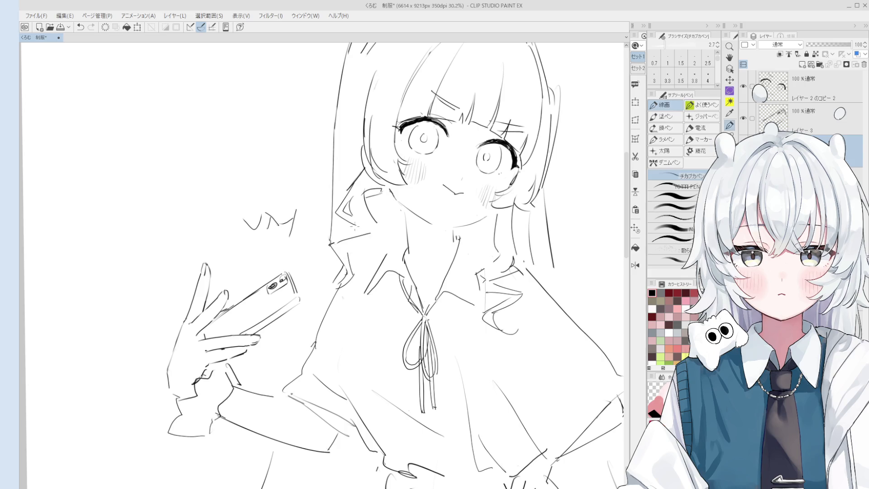
left_click_drag(380, 253, 385, 258)
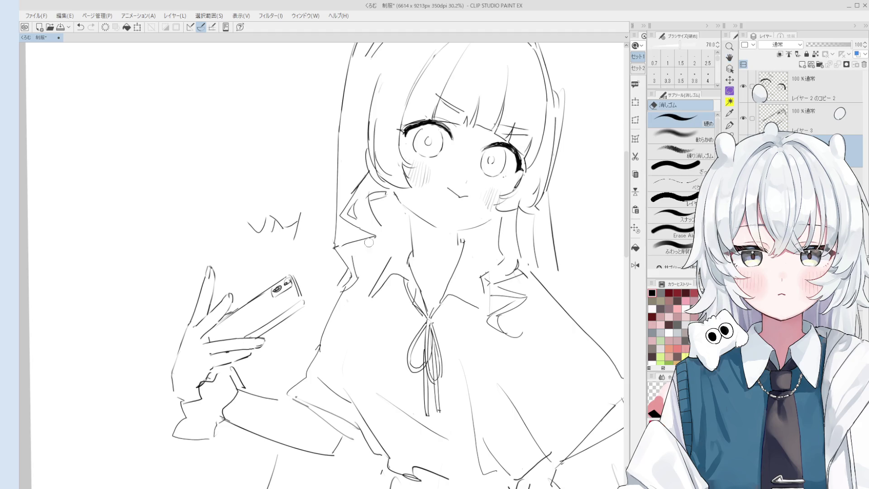
scroll(376, 221, "up", 1)
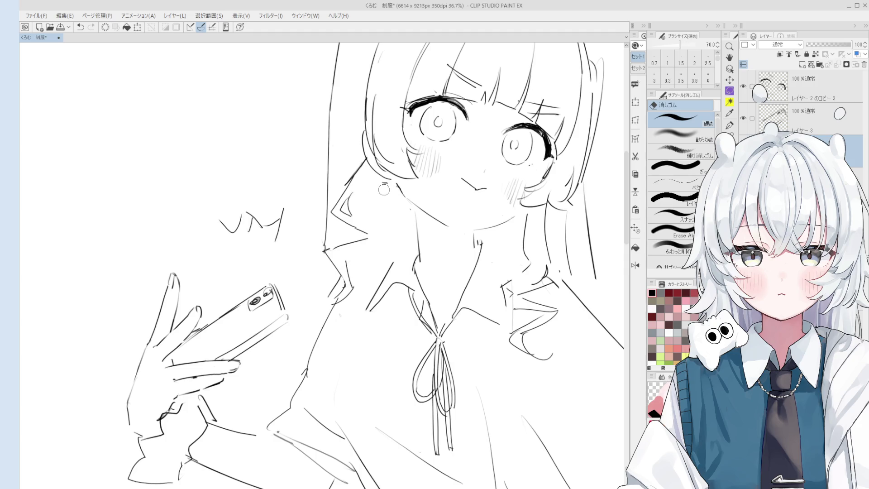
Undo the last stroke and return to the eraser
key("p")
key("ctrl+z")
key("h")
scroll(388, 211, "down", 3)
key("e")
scroll(415, 217, "up", 2)
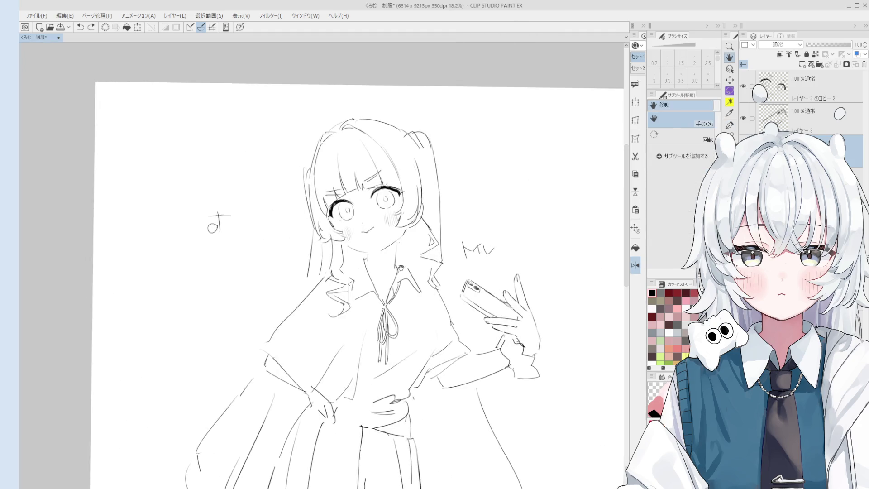
Erase the stray hair strokes and redraw the hair strand down past the jaw
left_click_drag(428, 249, 437, 261)
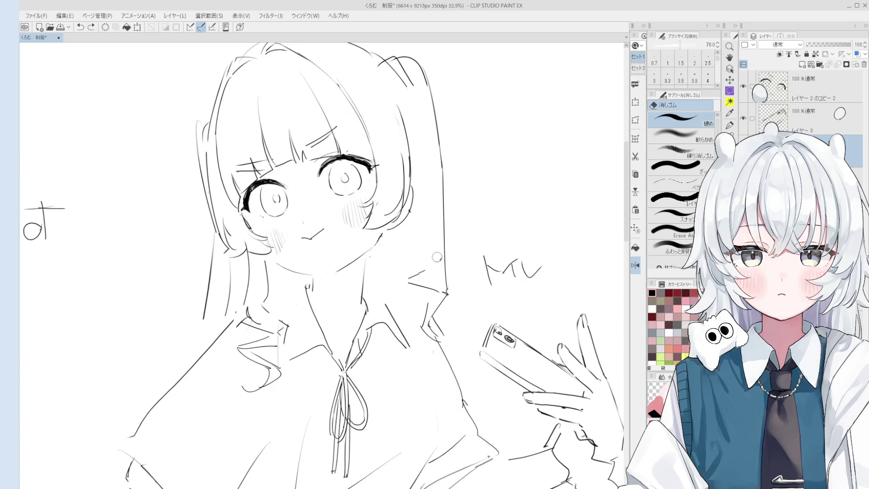
key("p")
mouse_move(415, 194)
left_mouse_down()
mouse_move(426, 247)
mouse_move(404, 278)
left_mouse_up()
key("ctrl+z")
key("ctrl+z")
left_click_drag(427, 248, 407, 279)
key("ctrl+z")
key("bracketleft")
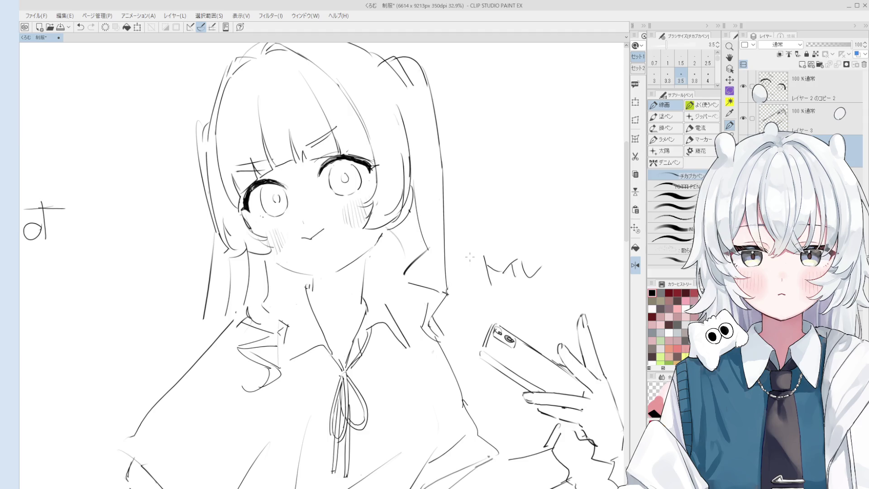
Undo and restore the small stroke near the face outline
key("e")
scroll(388, 255, "up", 3)
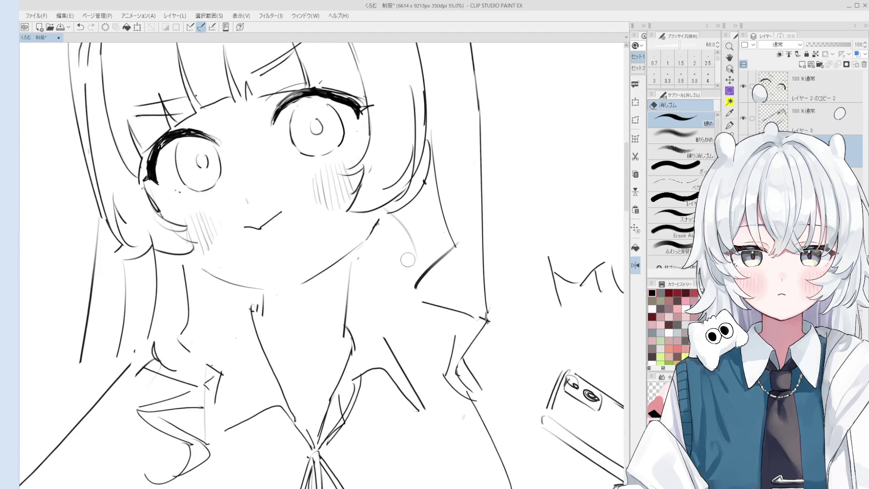
scroll(367, 247, "down", 4)
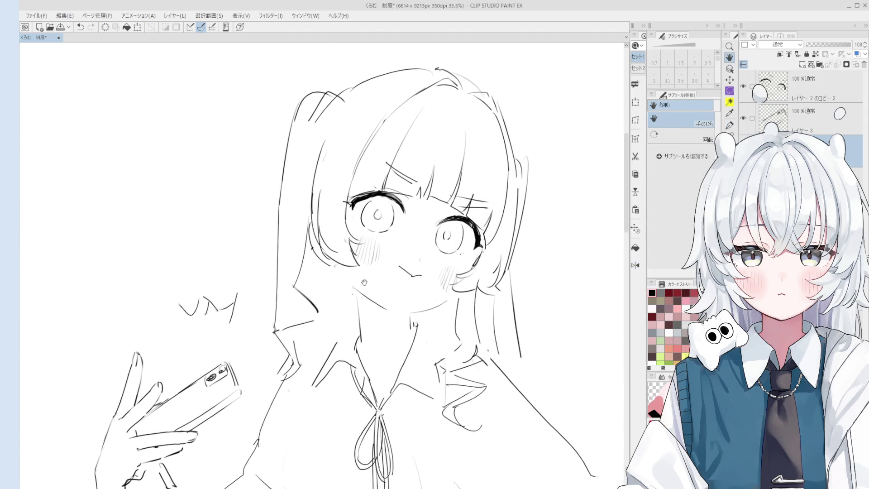
scroll(359, 297, "up", 4)
key("p")
key("ctrl+z")
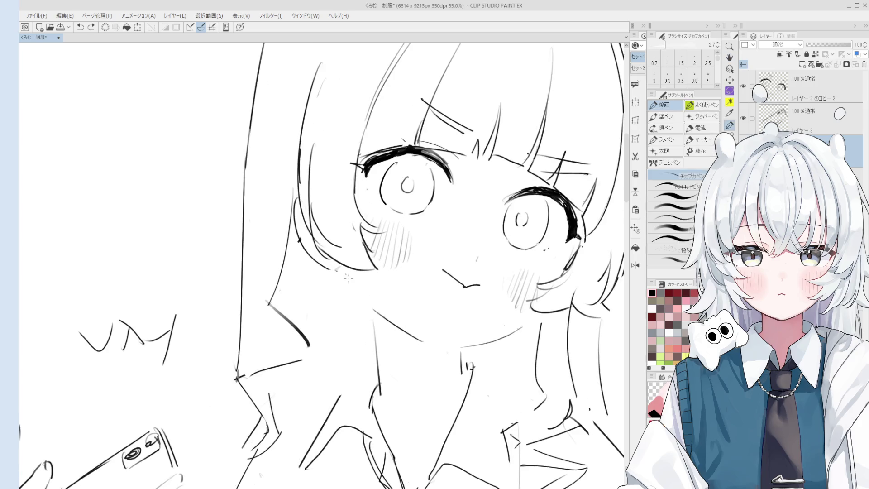
scroll(372, 302, "down", 1)
key("ctrl+y")
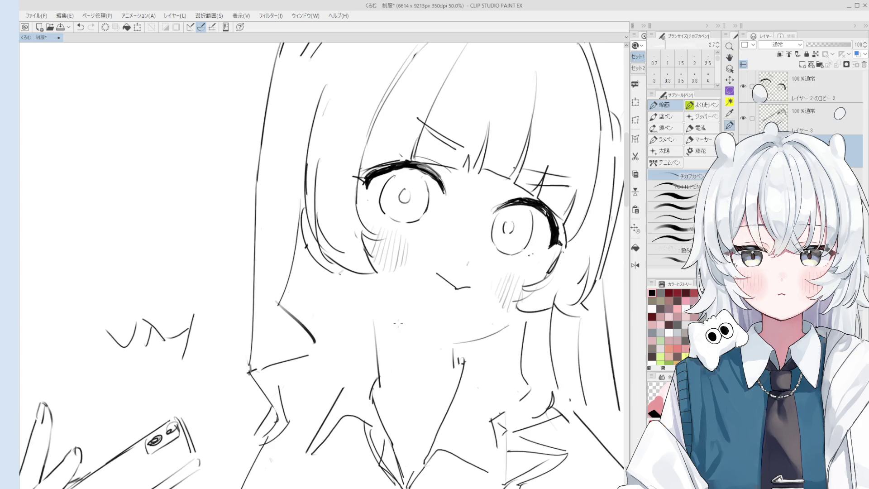
Toggle the short jaw stroke off and on to compare, keeping it
scroll(358, 290, "down", 3)
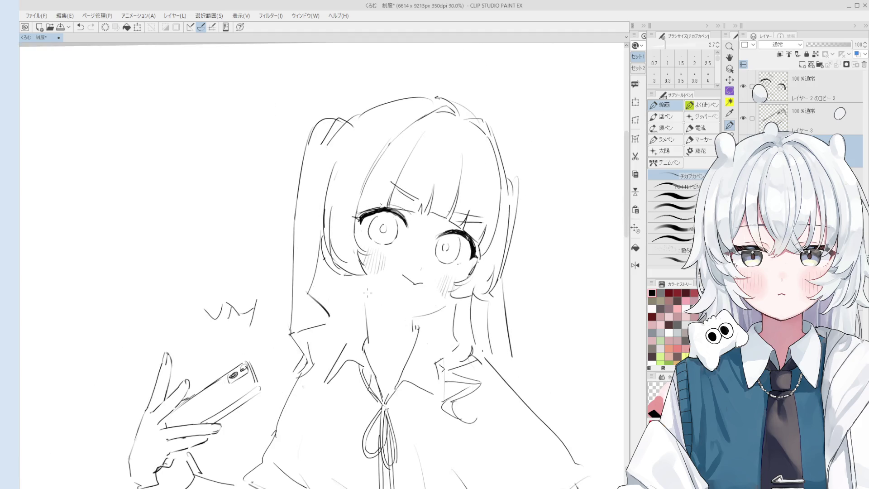
key("ctrl+z")
key("ctrl+y")
key("ctrl+z")
key("ctrl+y")
key("ctrl+z")
key("ctrl+y")
Extend the jaw line toward the neck, comparing with and without the extension
left_click_drag(367, 301, 408, 327)
key("ctrl+z")
key("ctrl+y")
key("ctrl+z")
key("ctrl+y")
key("ctrl+z")
key("ctrl+y")
scroll(407, 327, "up", 3)
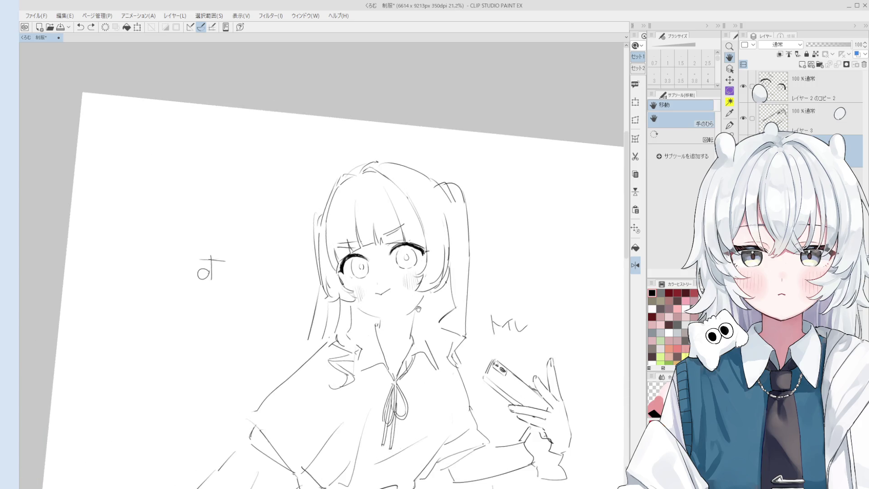
Draw a lasso selection around the girl's head and hair
key("e")
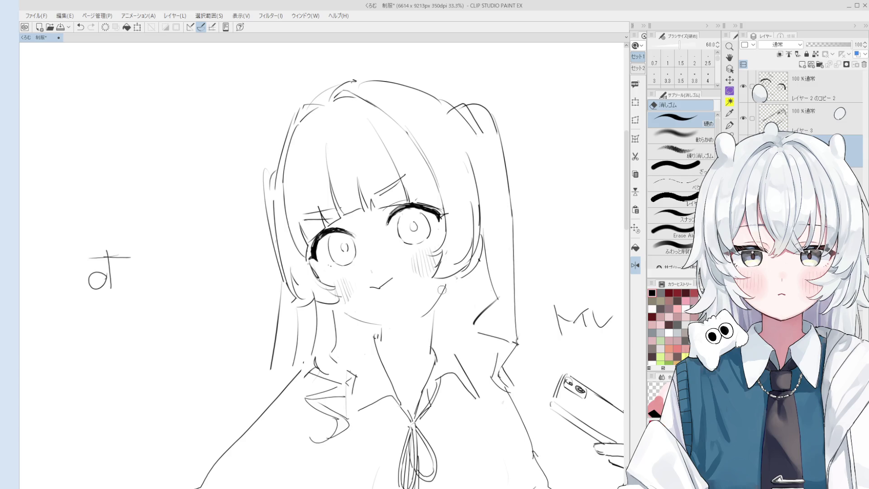
scroll(442, 290, "down", 1)
scroll(450, 278, "down", 1)
key("m")
mouse_move(427, 302)
left_mouse_down()
mouse_move(408, 300)
mouse_move(384, 315)
mouse_move(334, 310)
mouse_move(525, 181)
mouse_move(494, 324)
mouse_move(446, 283)
left_mouse_up()
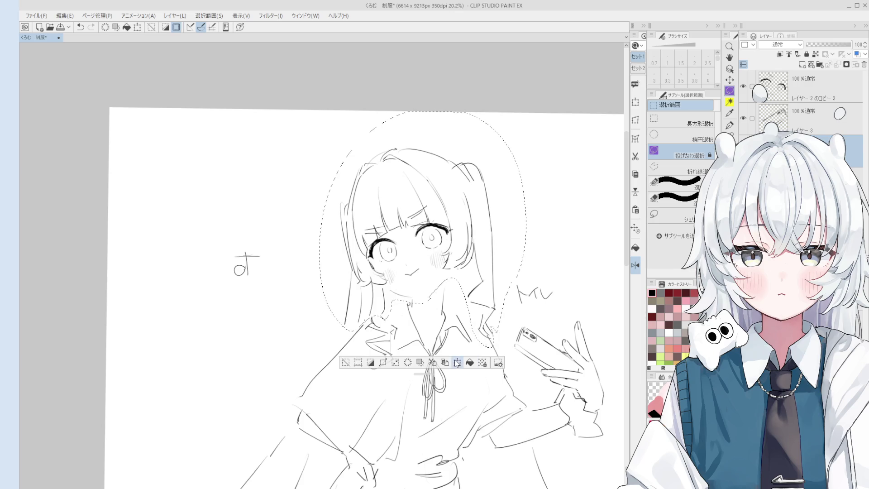
Cancel the head transform, deselect, and tick レイヤー 3 and レイヤー 2 のコピー 2 for editing
left_click(457, 362)
scroll(476, 299, "down", 1)
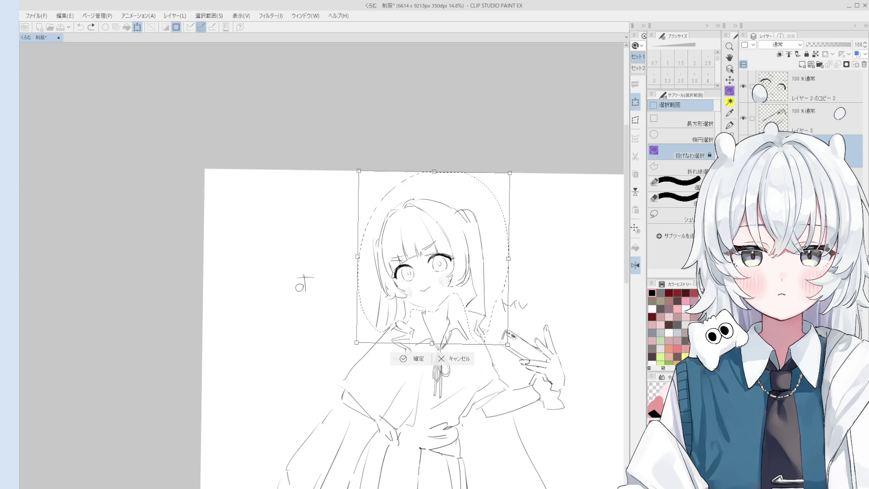
left_click(461, 367)
key("ctrl+d")
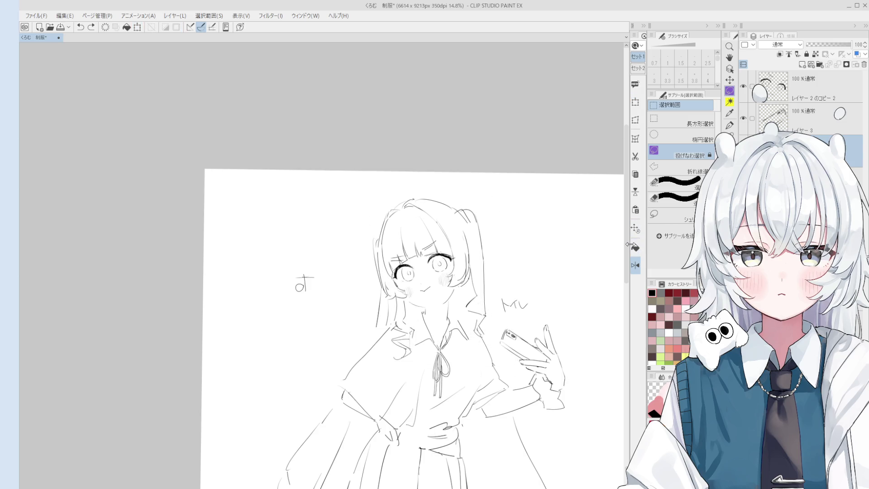
left_click(752, 119)
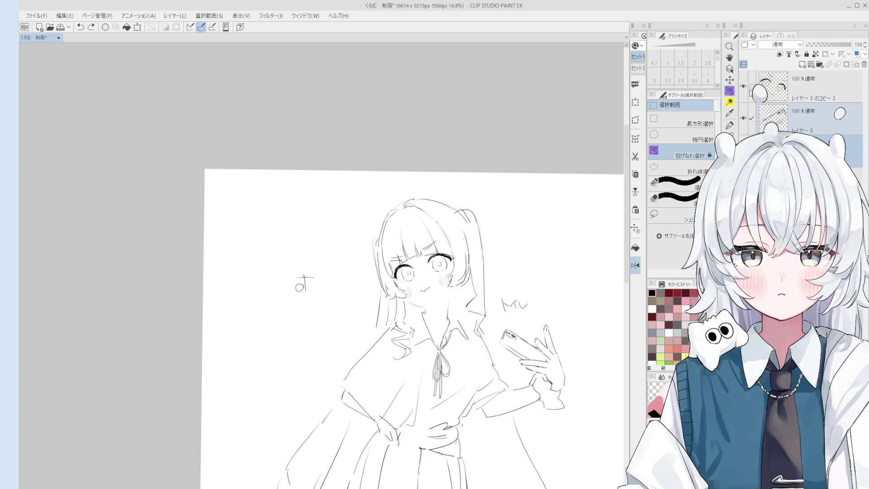
left_click(752, 86)
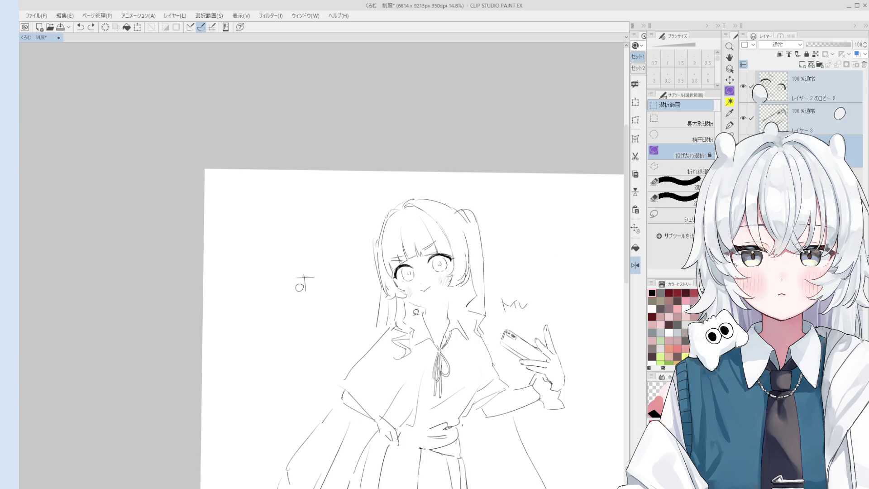
Lasso the head again, transform it across both layers, commit, and deselect
mouse_move(408, 320)
left_mouse_down()
mouse_move(342, 273)
mouse_move(509, 261)
mouse_move(488, 337)
mouse_move(464, 339)
mouse_move(443, 295)
mouse_move(407, 300)
mouse_move(410, 315)
left_mouse_up()
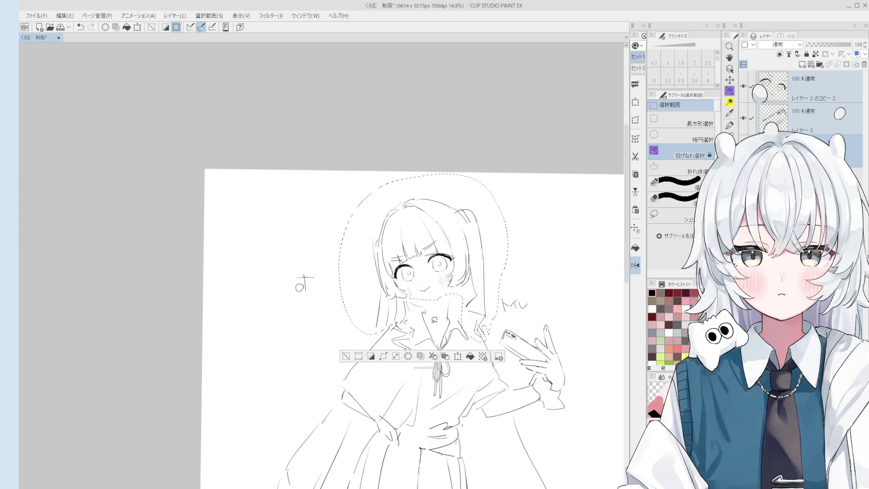
left_click(457, 356)
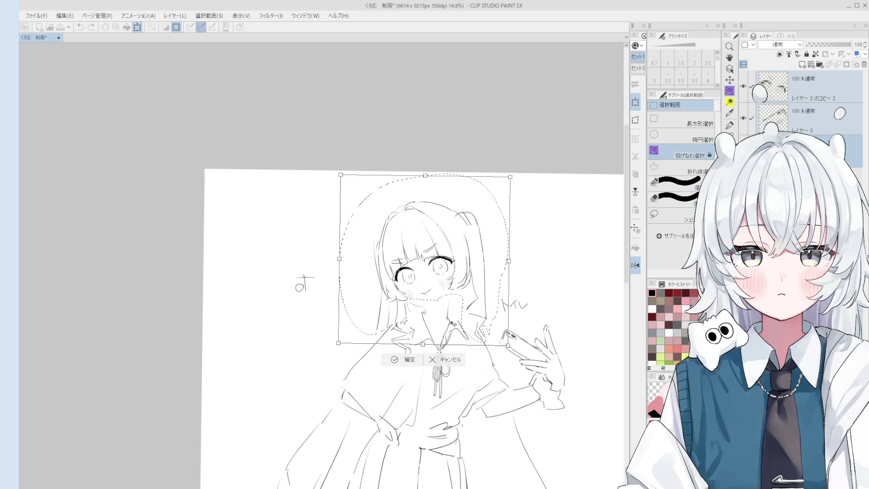
scroll(424, 317, "down", 1)
key("Return")
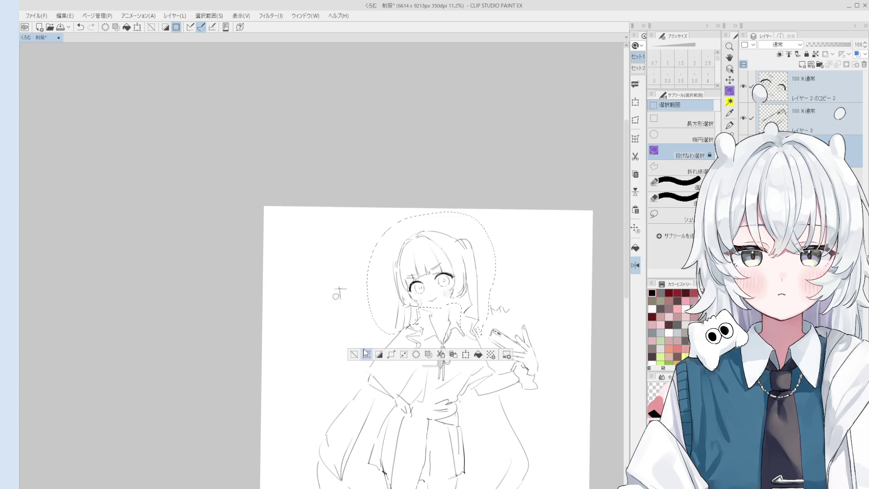
key("ctrl+d")
scroll(424, 317, "down", 1)
scroll(417, 295, "up", 5)
key("p")
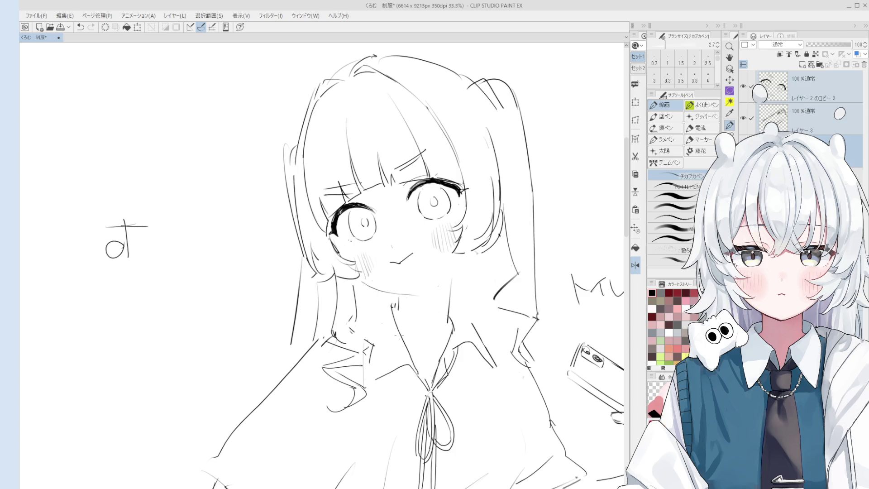
scroll(424, 323, "down", 2)
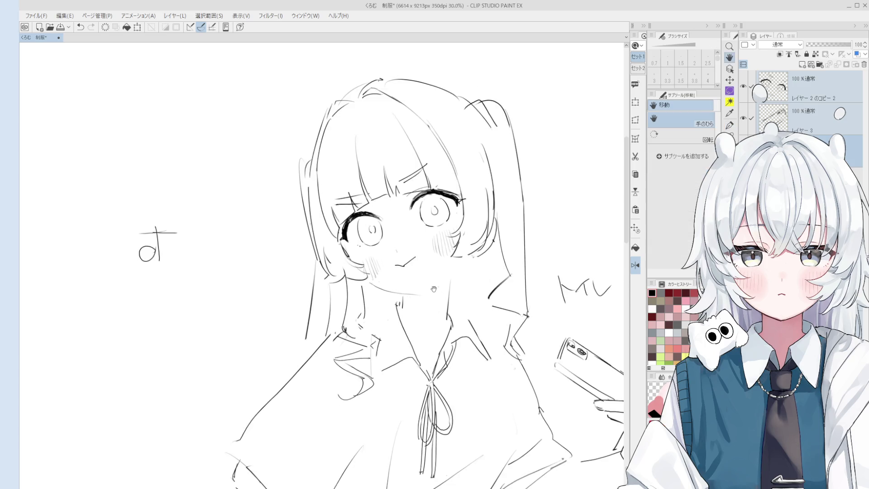
scroll(421, 344, "up", 4)
left_click_drag(398, 362, 416, 369)
scroll(416, 368, "up", 2)
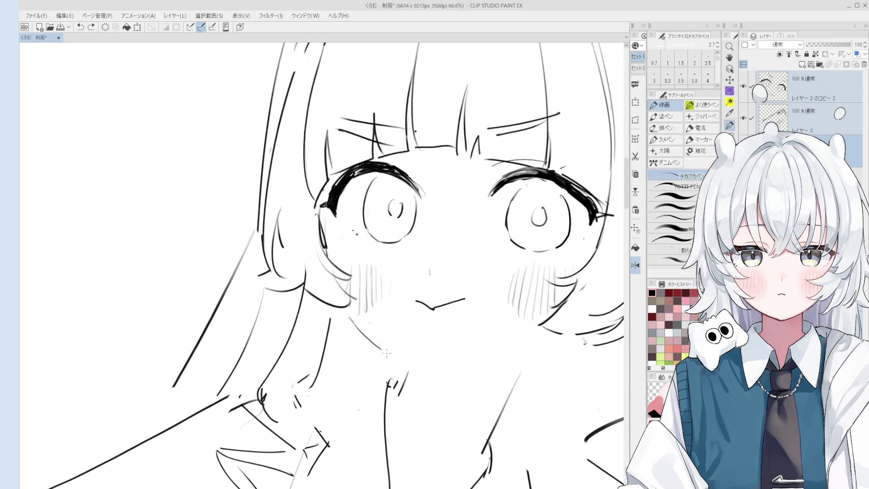
scroll(408, 357, "down", 1)
scroll(374, 323, "up", 1)
scroll(374, 323, "down", 4)
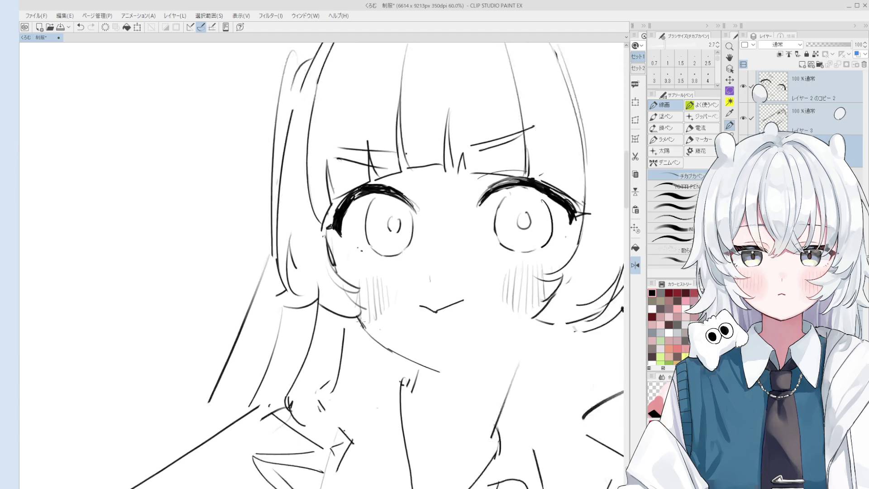
scroll(433, 354, "down", 2)
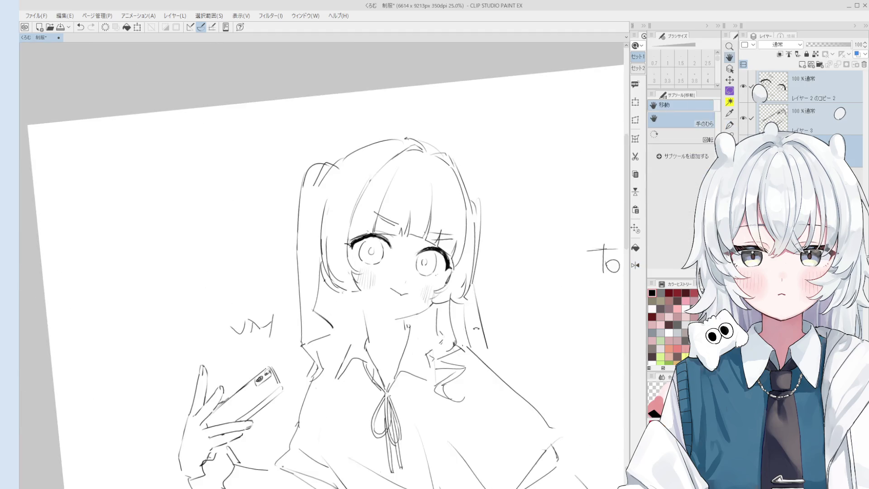
scroll(394, 335, "up", 3)
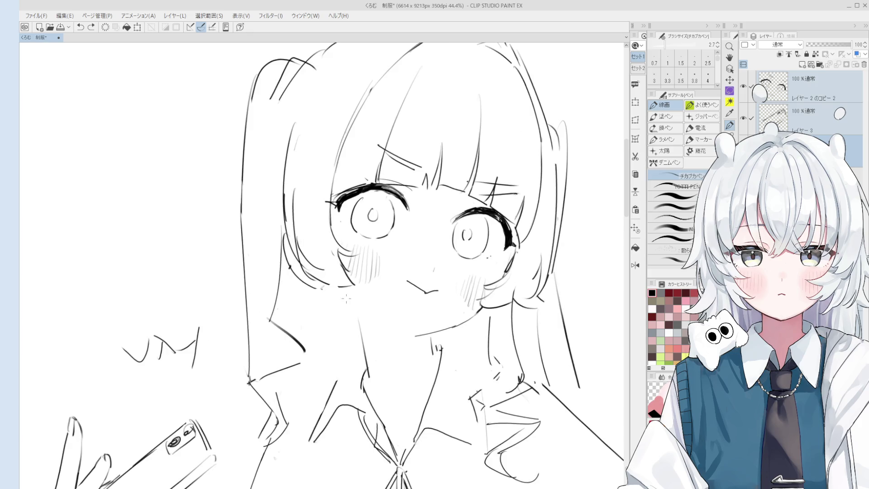
scroll(371, 324, "down", 2)
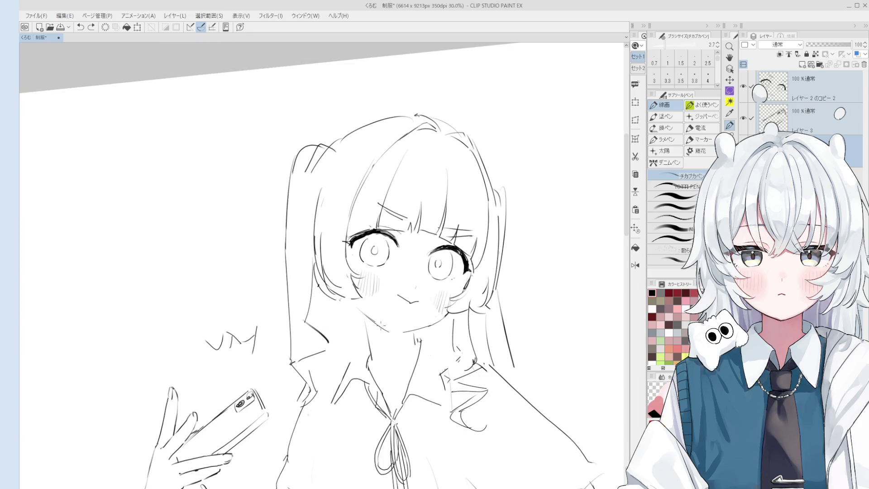
scroll(395, 334, "down", 2)
left_click_drag(394, 334, 406, 323)
scroll(406, 323, "up", 1)
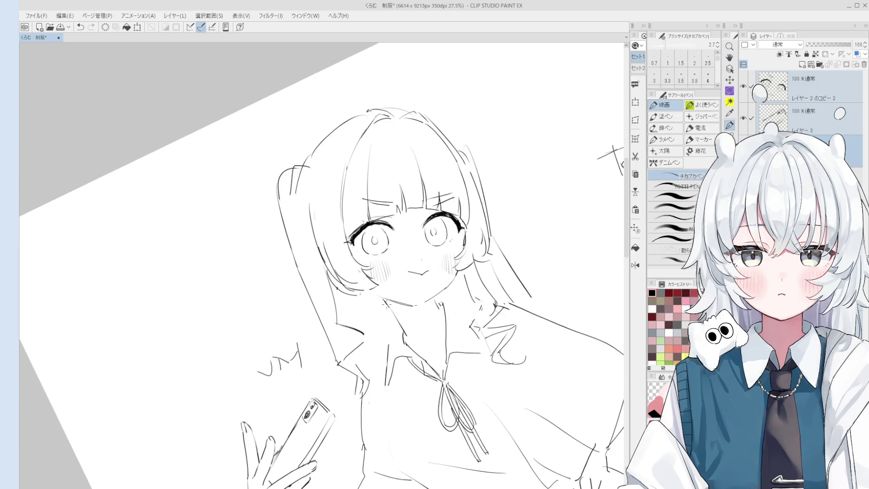
scroll(389, 306, "down", 1)
left_click_drag(388, 307, 417, 278)
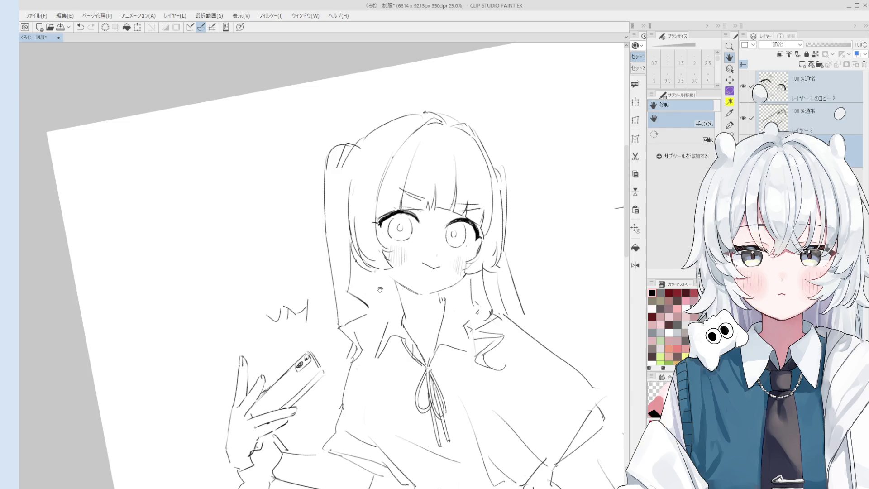
Step back and forth through recent strokes and restore the undone collar stroke
key("p")
scroll(441, 294, "up", 2)
scroll(441, 297, "up", 1)
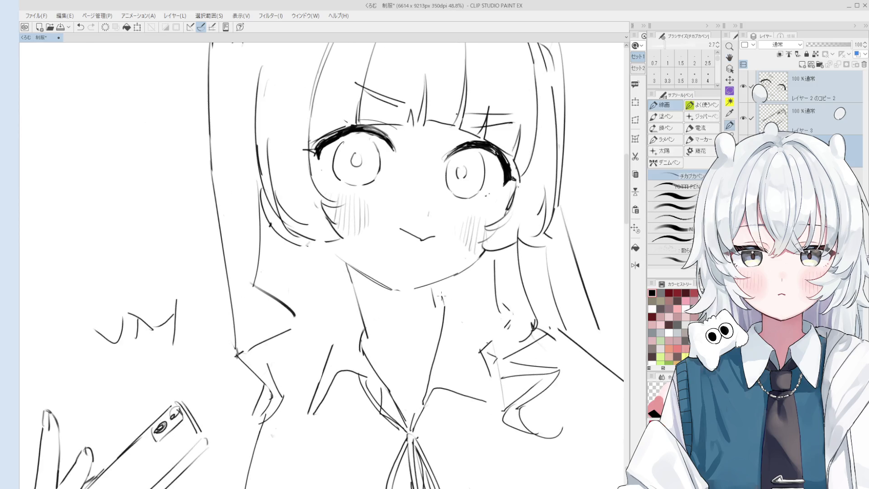
scroll(442, 296, "down", 3)
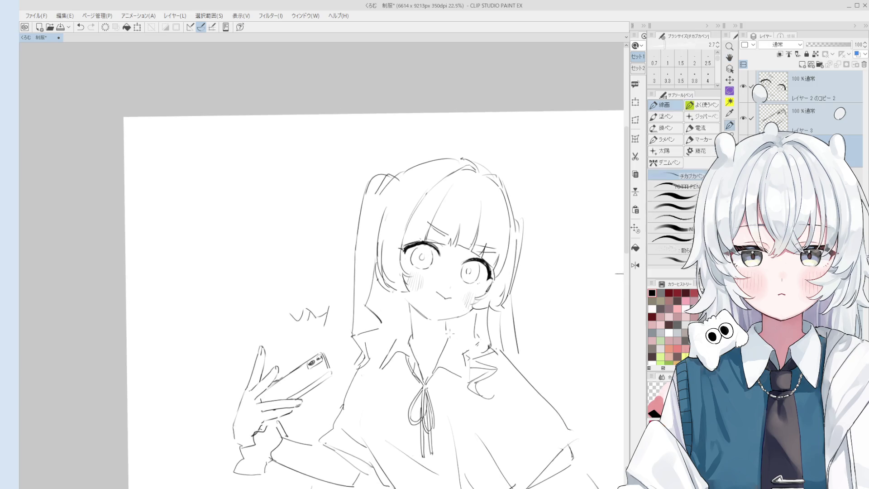
scroll(450, 333, "up", 2)
scroll(455, 332, "down", 2)
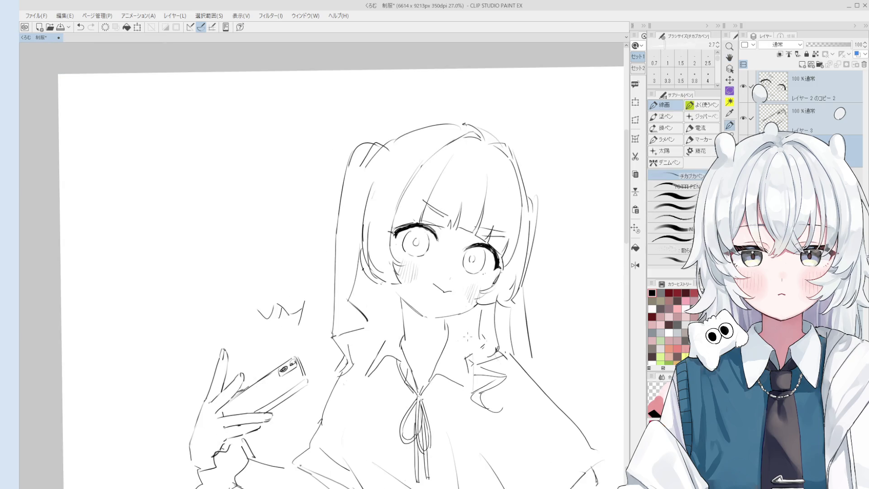
scroll(467, 336, "down", 1)
key("ctrl+z")
key("ctrl+y")
key("ctrl+z")
key("ctrl+y")
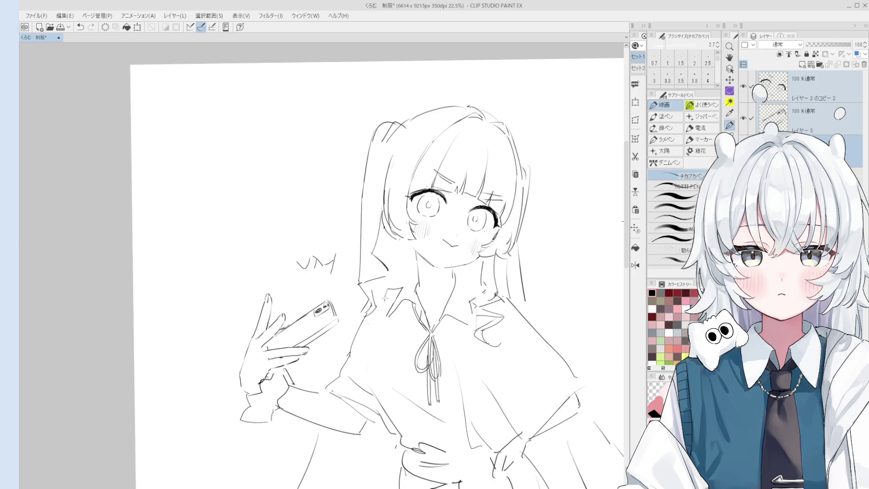
key("ctrl+z")
key("ctrl+y")
Redraw the left side of the collar with new pen strokes
scroll(430, 289, "up", 1)
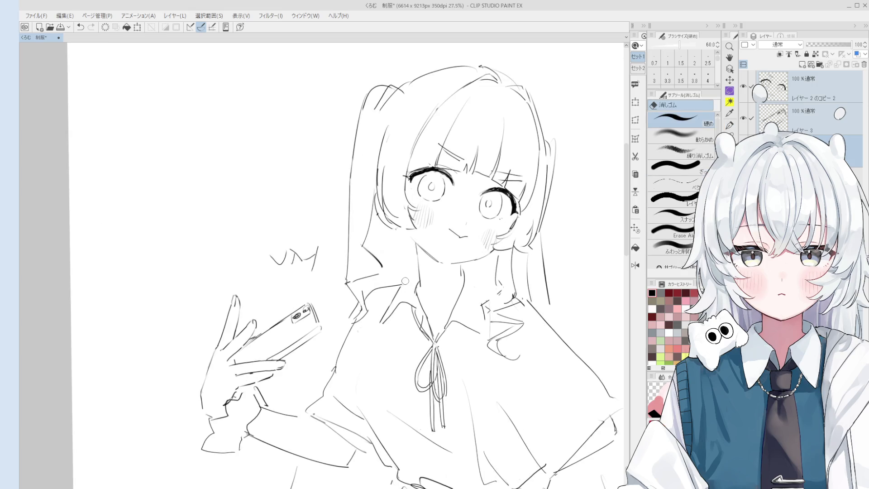
key("ctrl+z")
mouse_move(396, 309)
left_mouse_down()
mouse_move(376, 337)
mouse_move(379, 322)
left_mouse_up()
mouse_move(402, 275)
left_mouse_down()
mouse_move(388, 311)
mouse_move(395, 294)
left_mouse_up()
key("ctrl+z")
key("ctrl+z")
key("ctrl+z")
left_click_drag(394, 295, 379, 323)
key("ctrl+z")
mouse_move(409, 274)
left_mouse_down()
mouse_move(380, 330)
mouse_move(406, 281)
left_mouse_up()
scroll(344, 267, "down", 3)
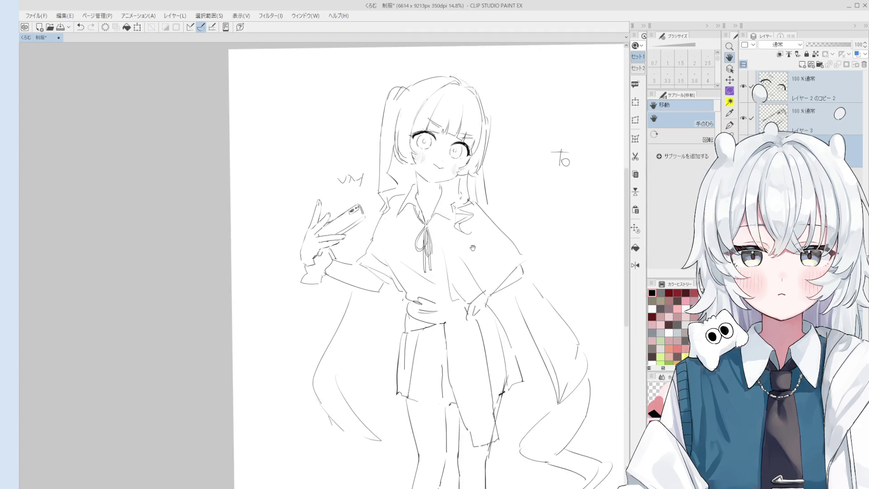
Erase the ribbon tie and button line with a size-150 eraser, then pick YOTTI PEN
key("e")
key("]")
key("]")
mouse_move(426, 261)
left_mouse_down()
mouse_move(430, 231)
mouse_move(420, 232)
left_mouse_up()
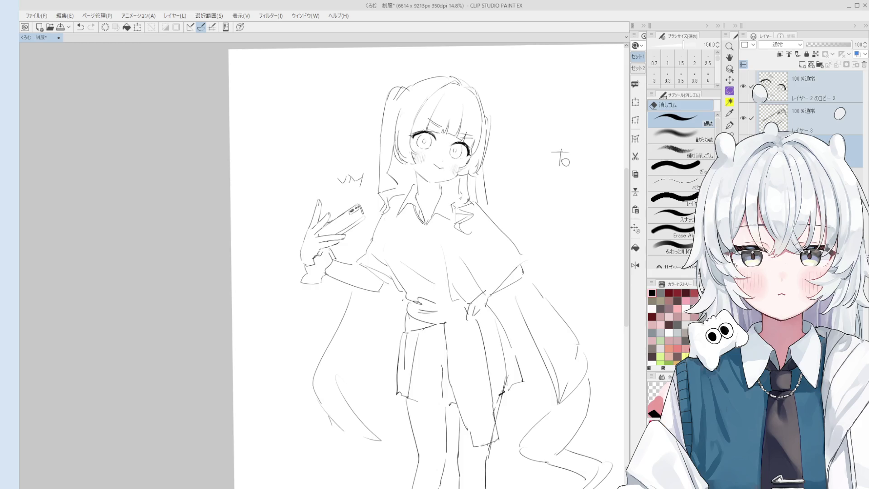
key("p")
key("ctrl+z")
left_click(674, 186)
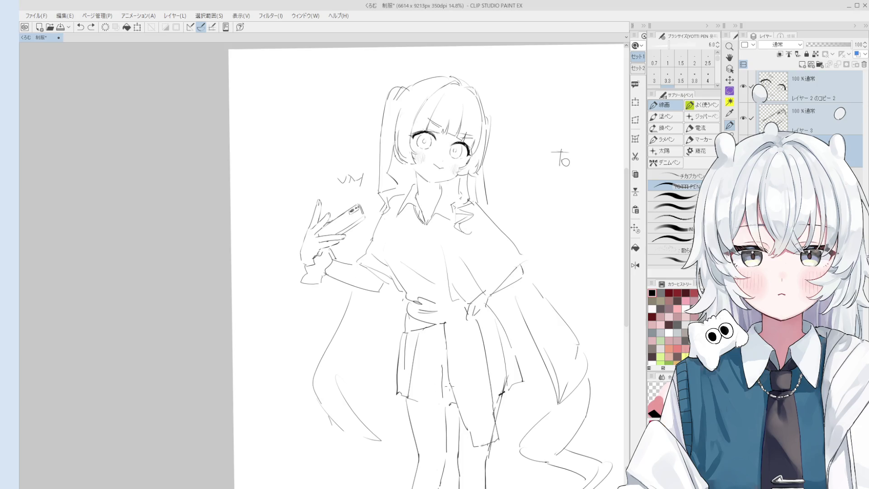
Pan the view and draw a new line beside the girl's waist
scroll(425, 267, "down", 1)
key("h")
left_click_drag(395, 319, 412, 332)
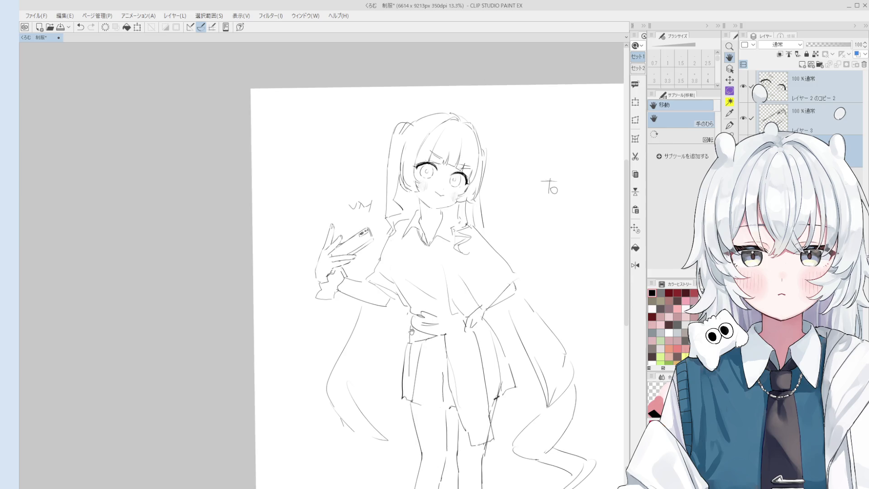
key("e")
scroll(409, 331, "up", 4)
scroll(408, 330, "up", 1)
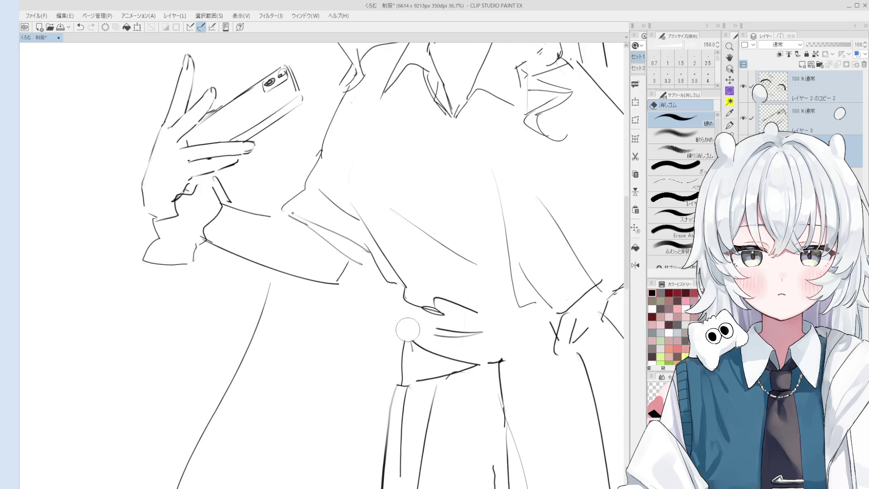
key("p")
key("ctrl+z")
mouse_move(397, 294)
left_mouse_down()
mouse_move(401, 351)
mouse_move(406, 339)
left_mouse_up()
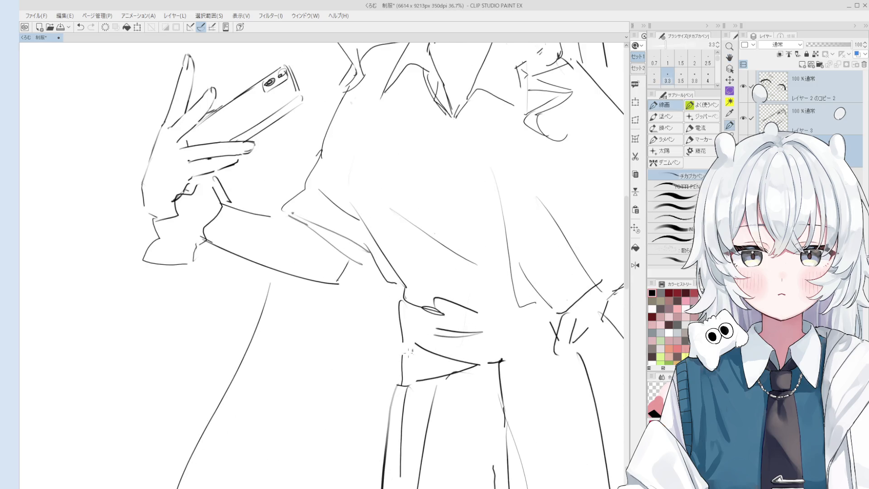
Pan back up and encircle the girl's head with a lasso selection
scroll(401, 358, "down", 1)
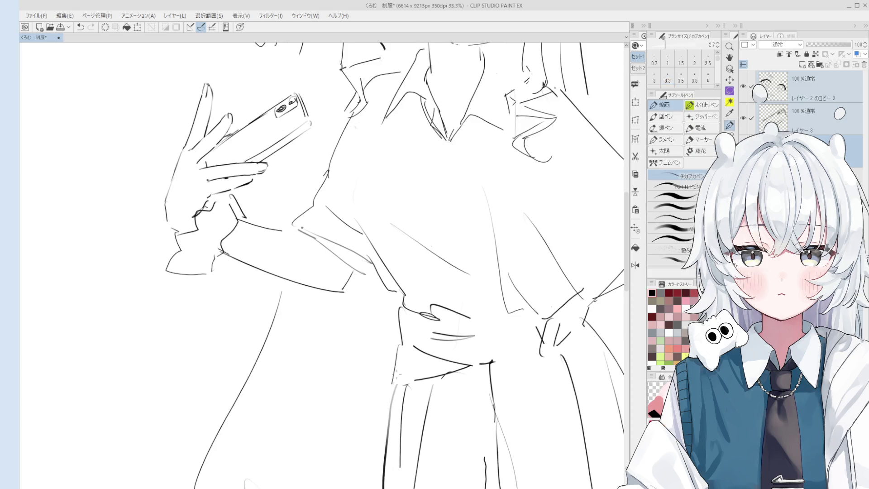
scroll(399, 362, "down", 2)
scroll(396, 392, "down", 1)
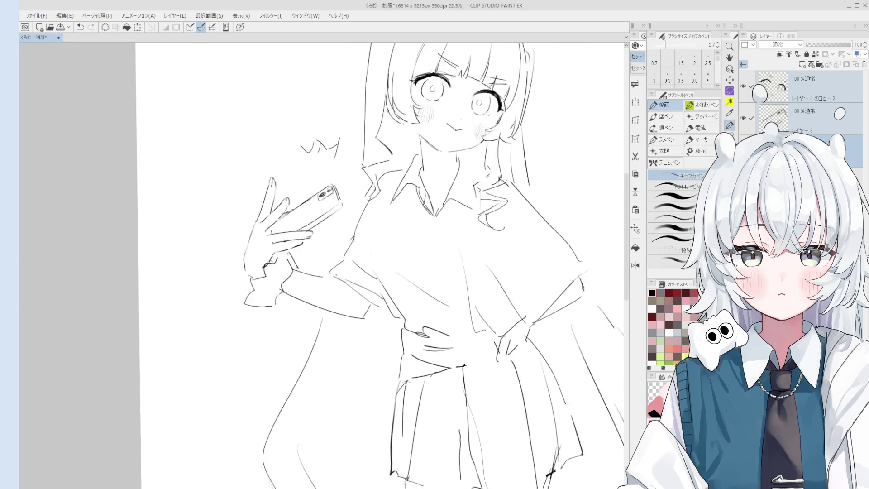
scroll(446, 363, "down", 2)
left_click_drag(442, 342, 446, 363)
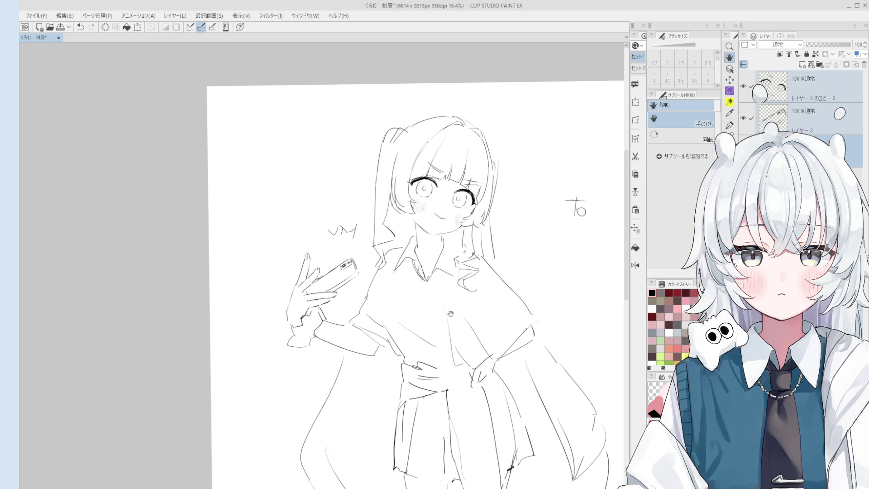
left_click_drag(429, 301, 443, 336)
key("m")
mouse_move(434, 261)
left_mouse_down()
mouse_move(410, 250)
mouse_move(405, 175)
mouse_move(514, 140)
mouse_move(516, 229)
mouse_move(498, 257)
mouse_move(462, 268)
left_mouse_up()
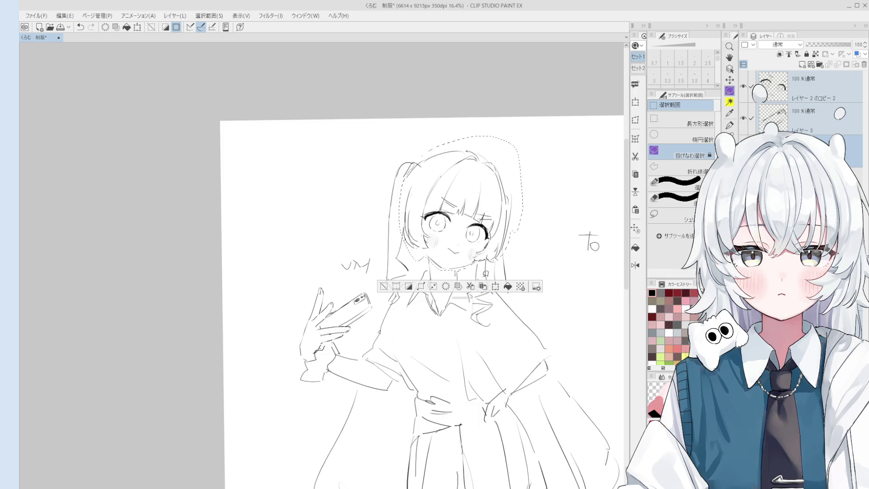
Rotate the selected head slightly counter-clockwise with Scale/Rotate, confirm with 確定, and deselect
left_click(495, 286)
left_click_drag(488, 136, 457, 143)
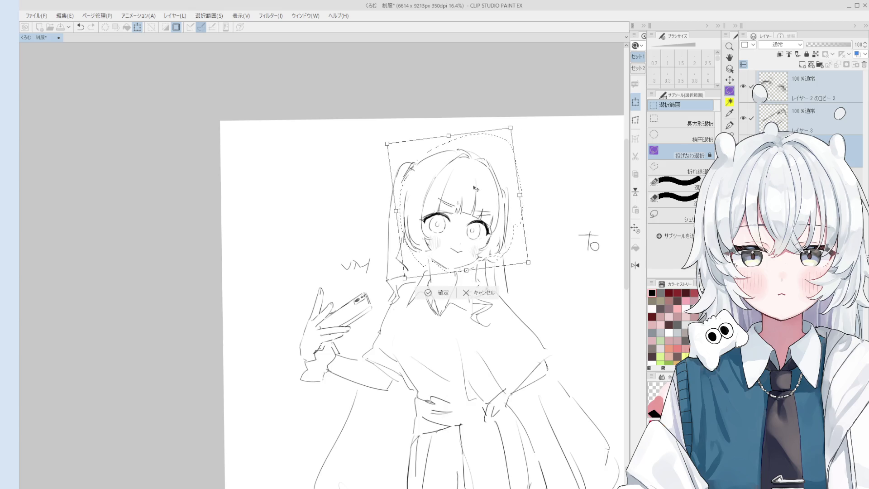
scroll(475, 188, "down", 3)
scroll(519, 159, "up", 2)
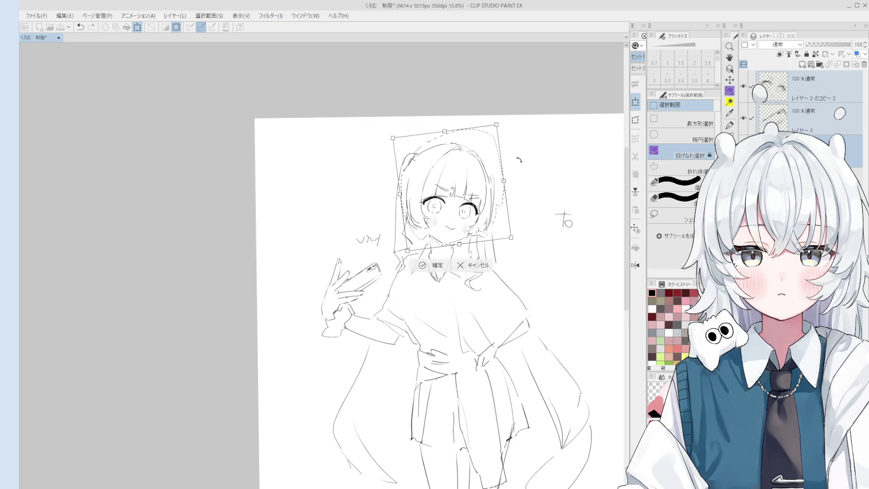
left_click_drag(489, 213, 485, 216)
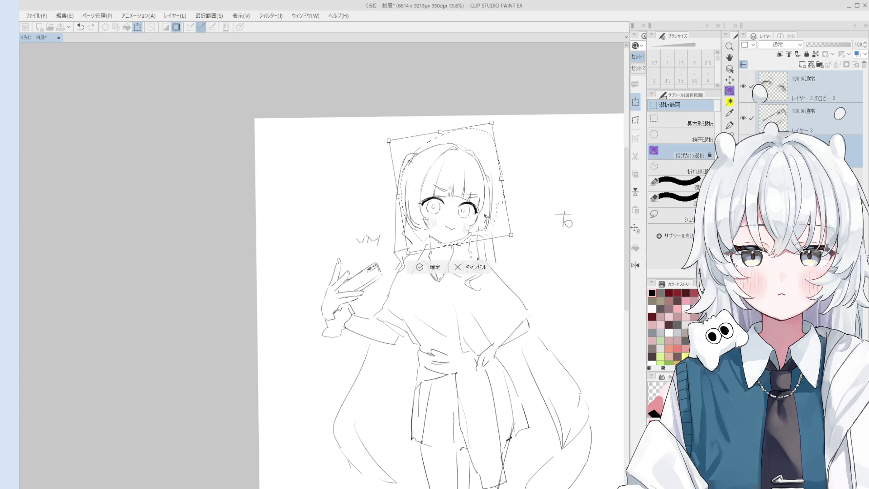
scroll(485, 216, "down", 2)
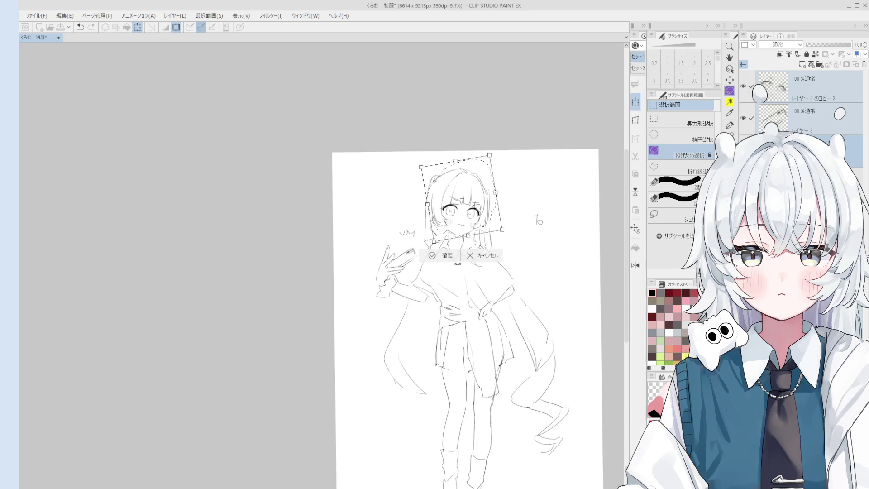
left_click(432, 256)
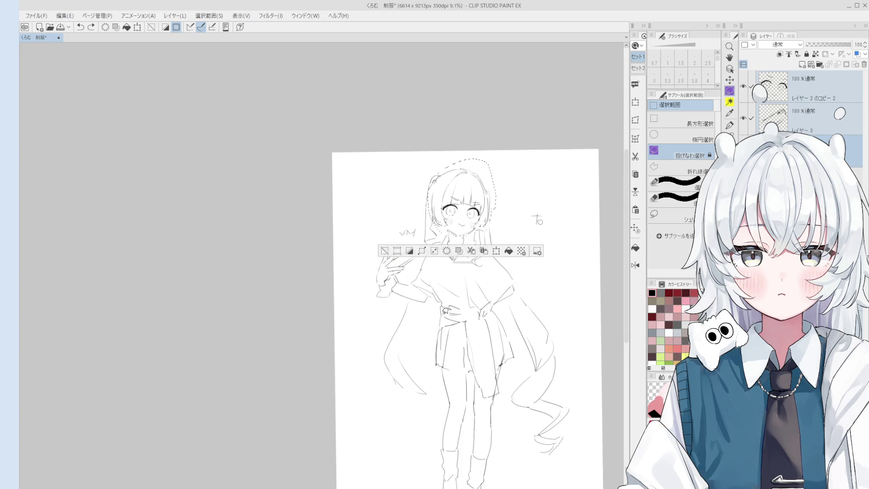
key("ctrl+d")
key("e")
scroll(418, 253, "up", 5)
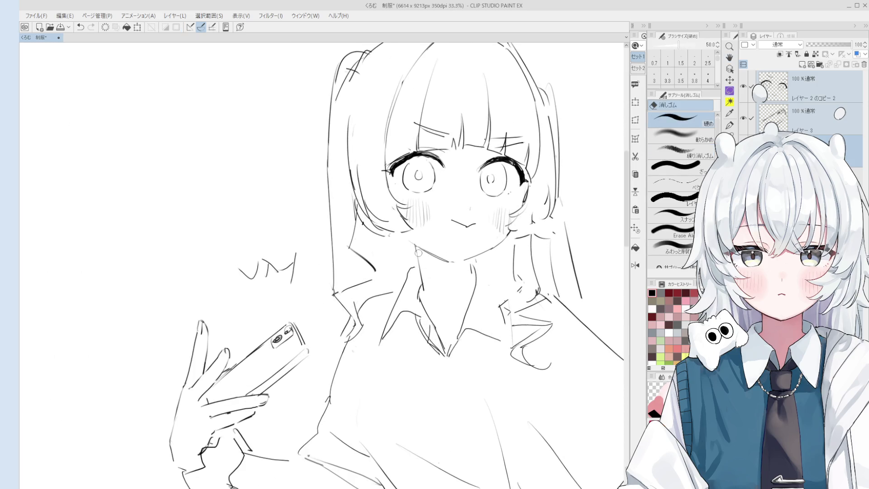
Undo recent face strokes and add a short stroke near the chin
key("h")
left_click_drag(418, 253, 423, 275)
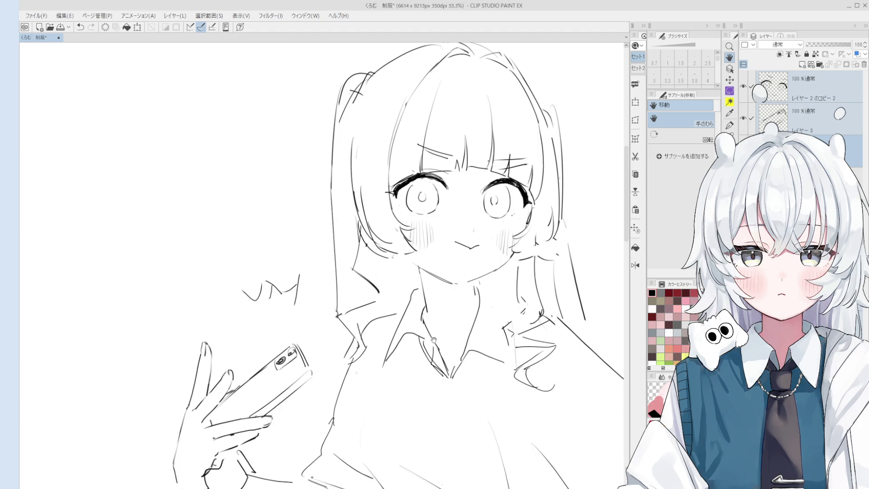
scroll(439, 310, "up", 1)
key("p")
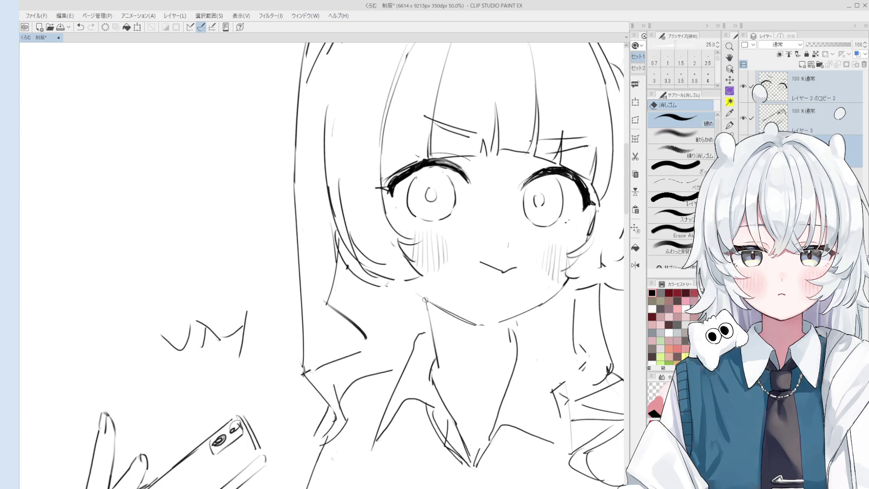
key("ctrl+z")
key("ctrl+z")
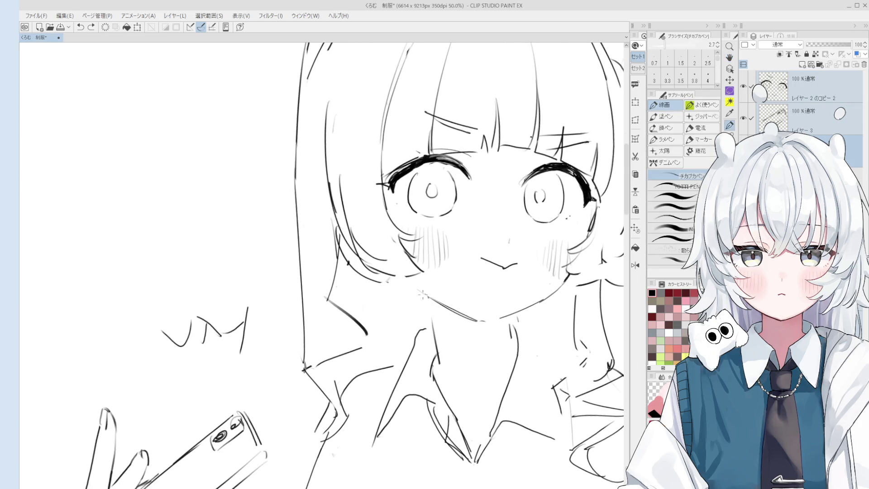
left_click_drag(427, 301, 434, 328)
Erase parts of the hair strands beside the face with a larger eraser
left_click_drag(421, 292, 418, 347)
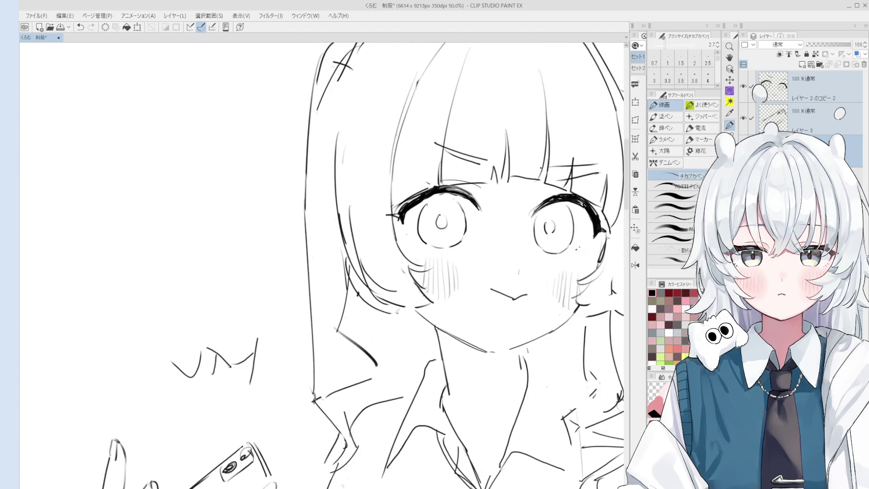
key("e")
key("bracketright")
mouse_move(390, 313)
left_mouse_down()
mouse_move(353, 272)
mouse_move(381, 299)
left_mouse_up()
key("p")
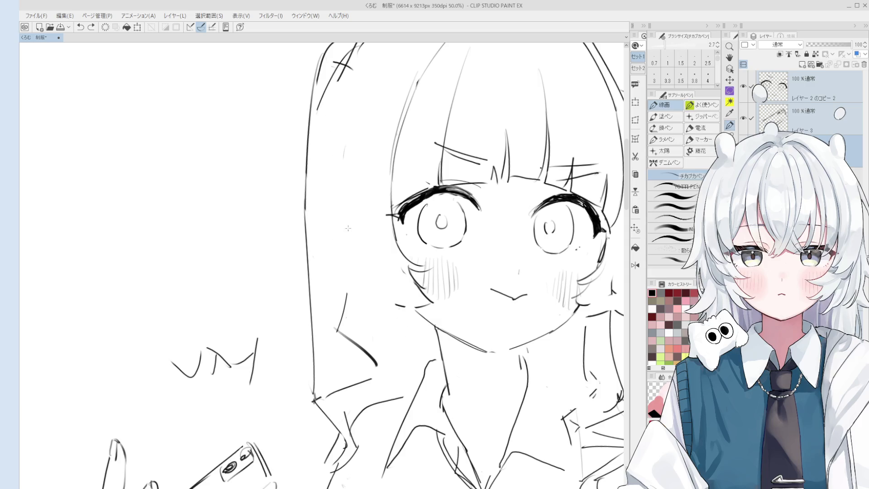
scroll(375, 294, "down", 1)
scroll(375, 294, "down", 1)
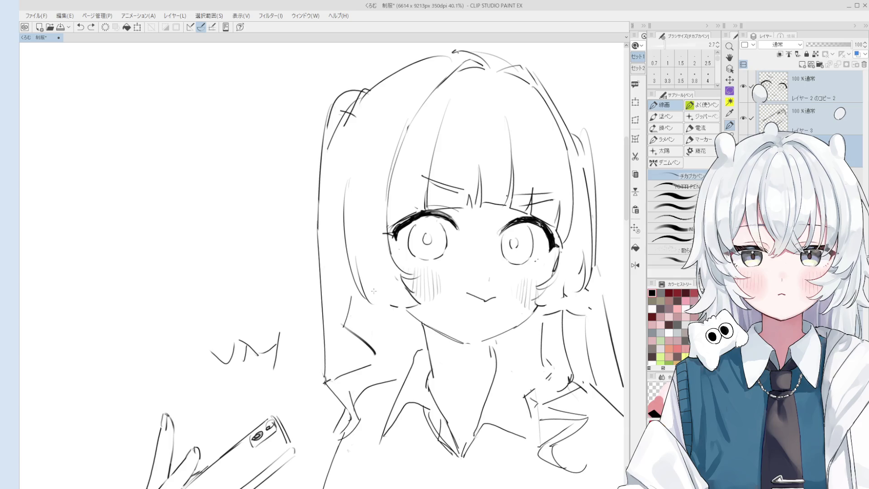
scroll(389, 293, "down", 1)
Add a short stroke along the right side of the hair
key("e")
scroll(520, 298, "up", 2)
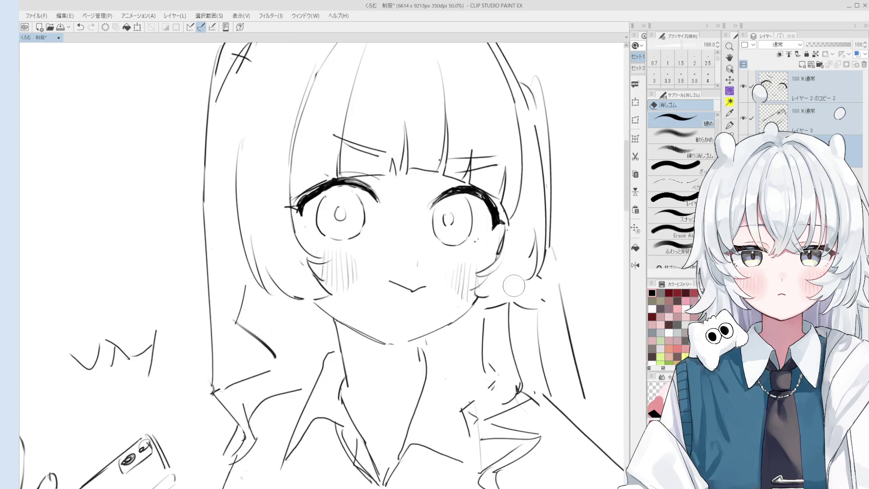
key("p")
scroll(487, 293, "up", 2)
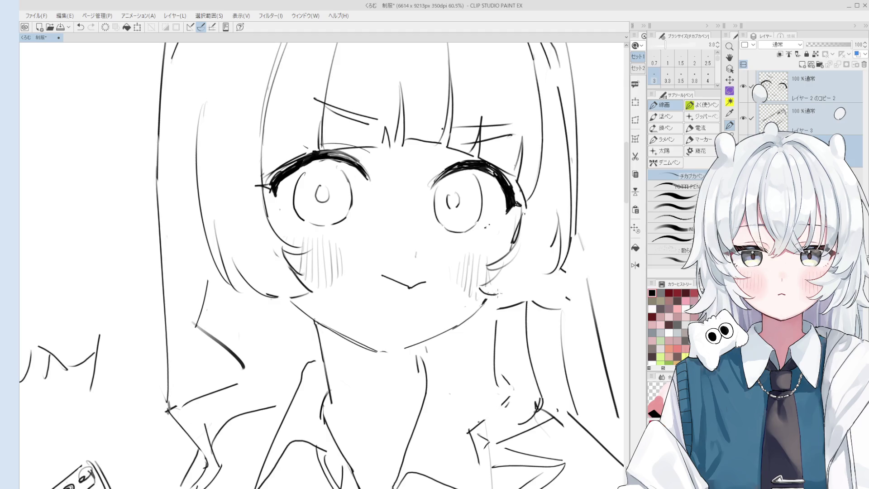
scroll(472, 286, "down", 4)
scroll(526, 311, "up", 3)
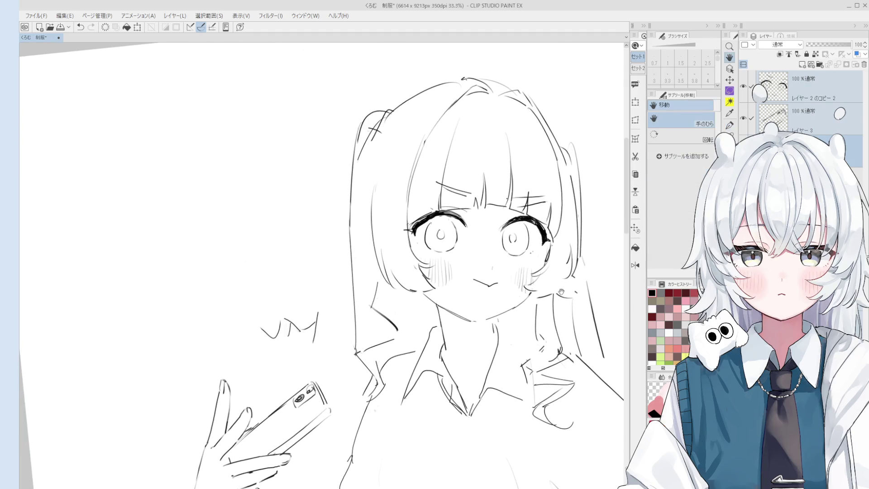
key("space")
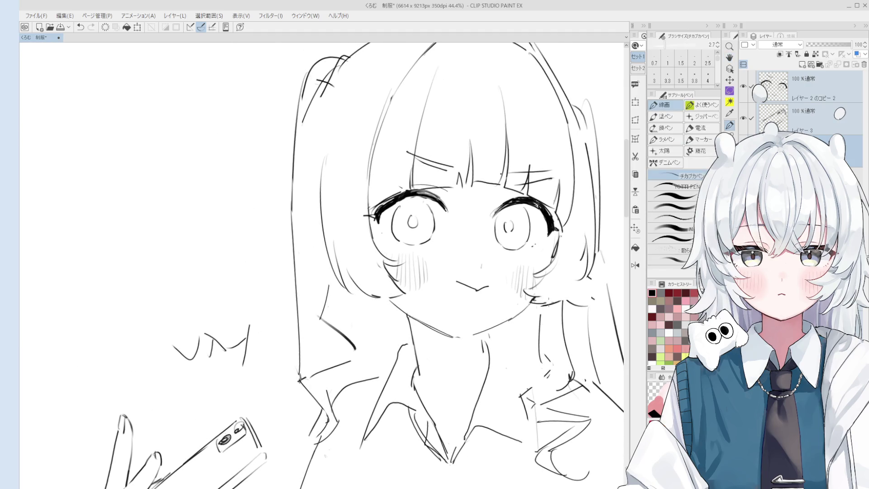
scroll(538, 312, "down", 2)
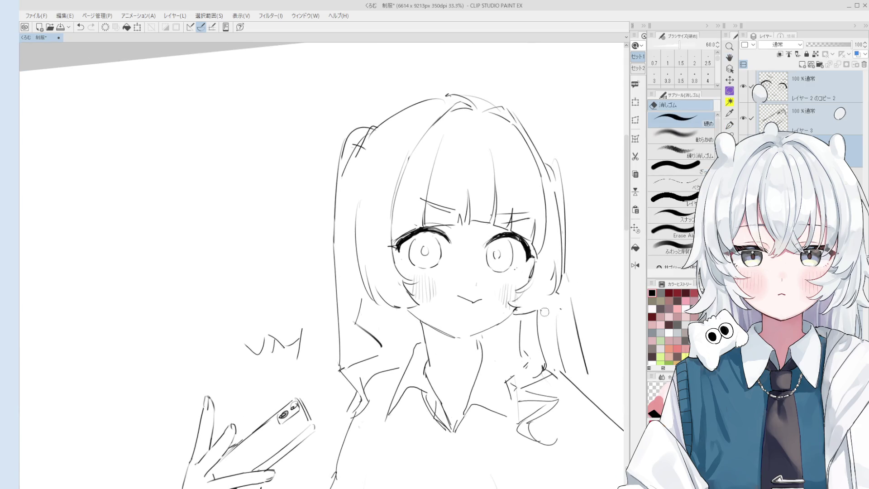
scroll(558, 299, "down", 1)
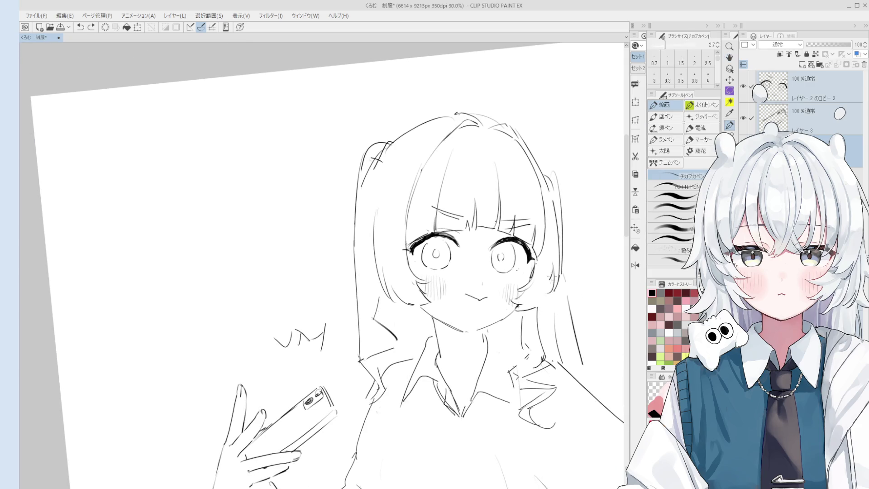
left_click_drag(552, 264, 548, 294)
Raise the pen size to 3.3 and draw a new jawline curve under the face
key("e")
scroll(540, 292, "up", 3)
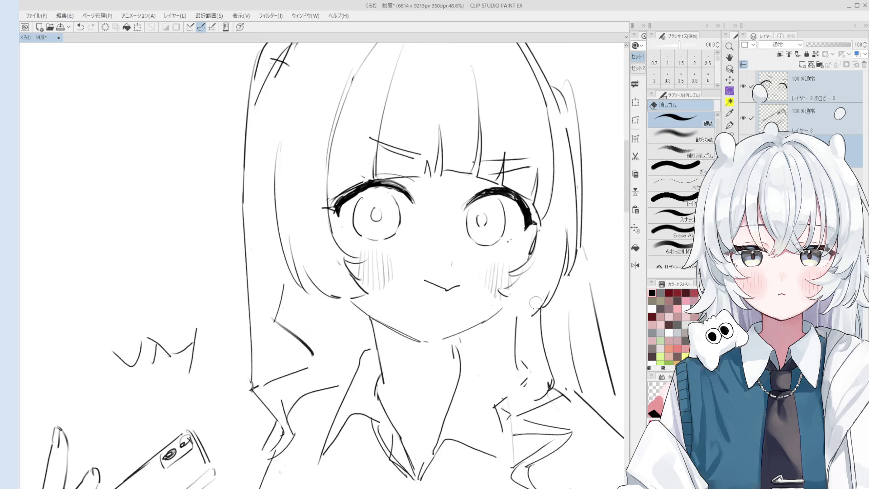
key("p")
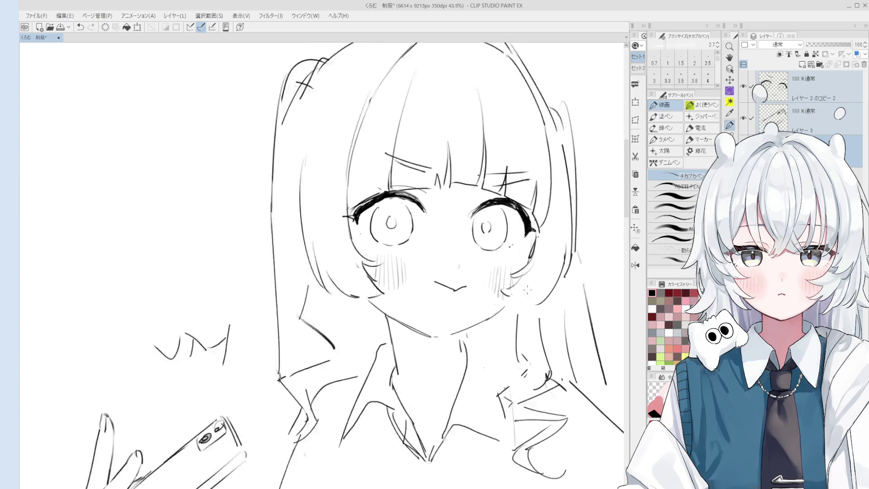
scroll(555, 290, "down", 2)
key("bracketright")
key("bracketright")
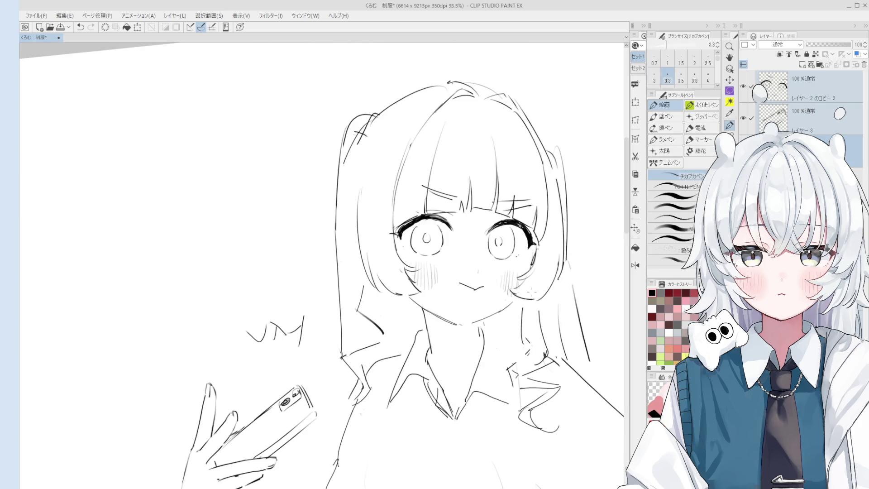
scroll(526, 297, "down", 1)
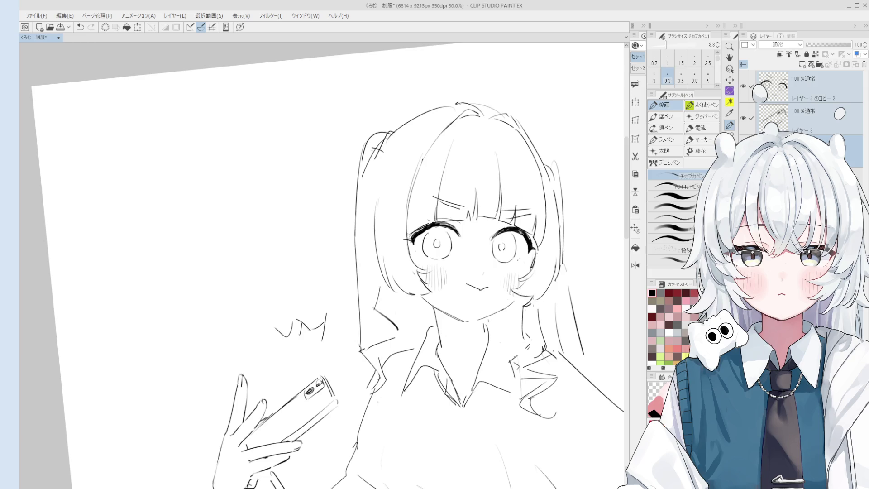
scroll(527, 302, "down", 1)
scroll(521, 299, "down", 3)
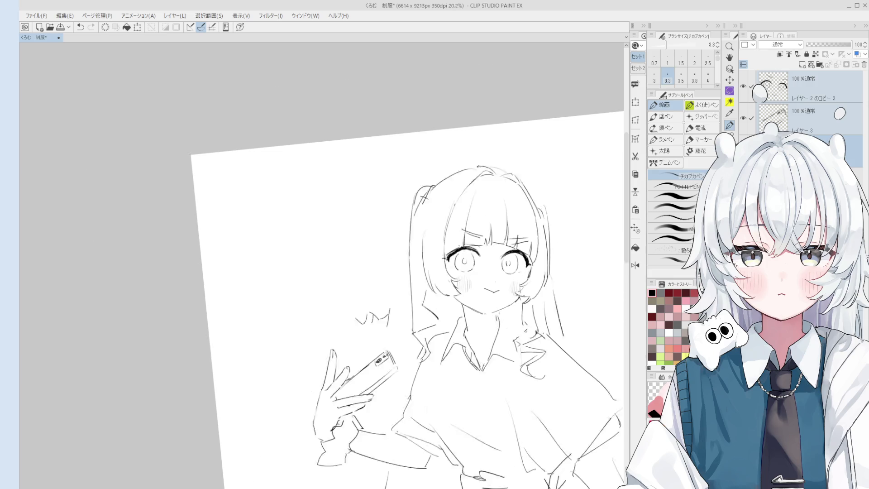
scroll(491, 330, "down", 2)
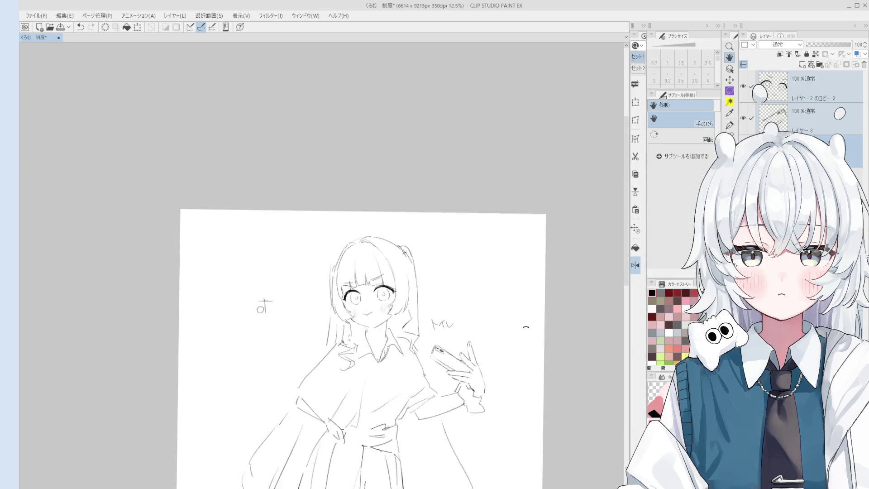
scroll(441, 338, "up", 8)
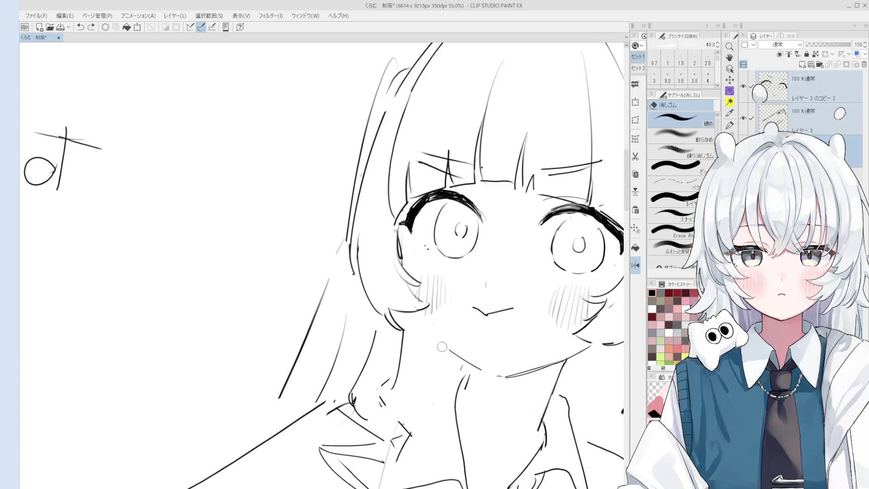
left_click_drag(417, 317, 469, 361)
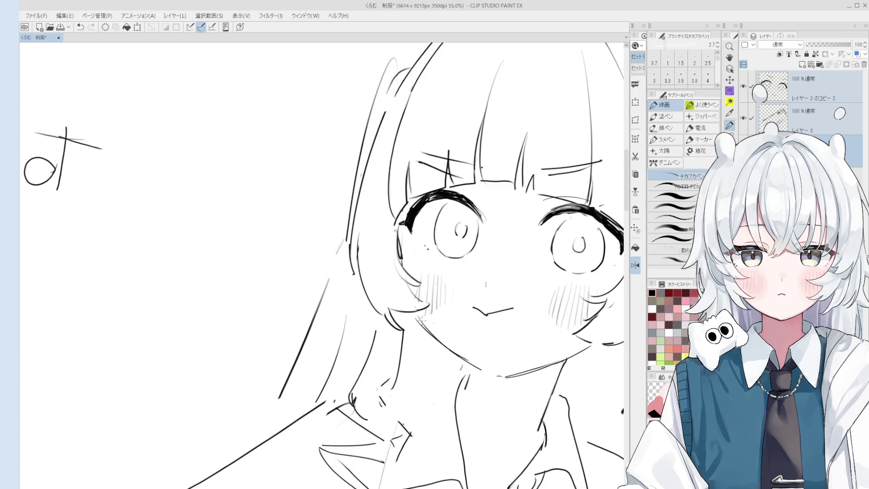
scroll(477, 286, "down", 3)
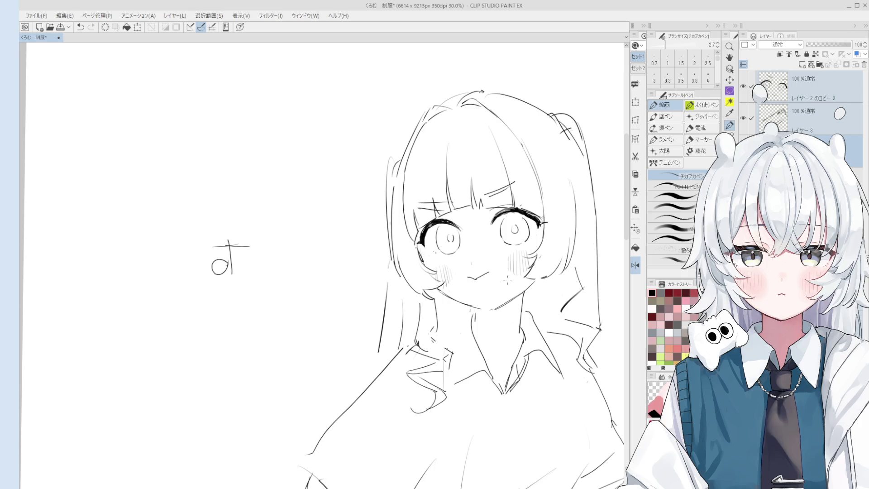
Erase the old jawline stroke and redraw it as a new curve, undoing it to retry
key("e")
scroll(508, 280, "up", 1)
scroll(433, 353, "up", 2)
mouse_move(433, 354)
left_mouse_down()
mouse_move(413, 322)
mouse_move(475, 370)
left_mouse_up()
key("p")
key("ctrl+z")
left_click_drag(417, 322, 485, 372)
key("ctrl+z")
key("ctrl+z")
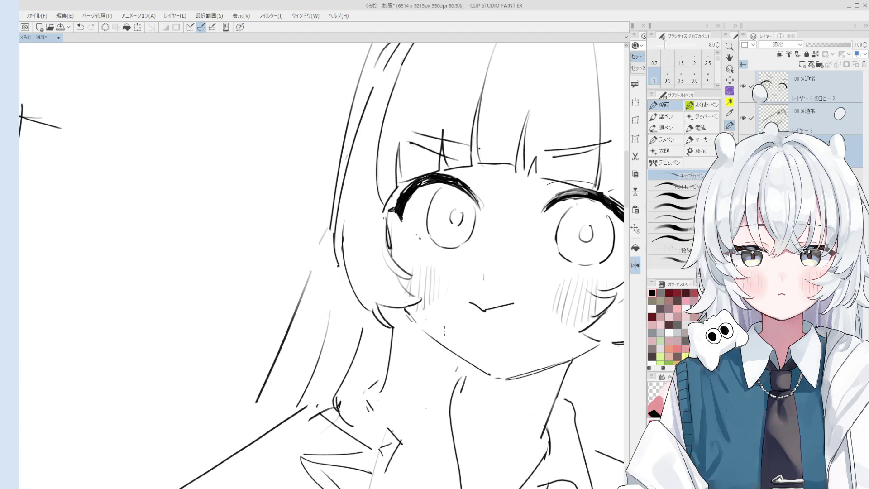
Touch up the jaw area, alternating between a small eraser and the pen
scroll(445, 330, "down", 2)
scroll(452, 344, "up", 4)
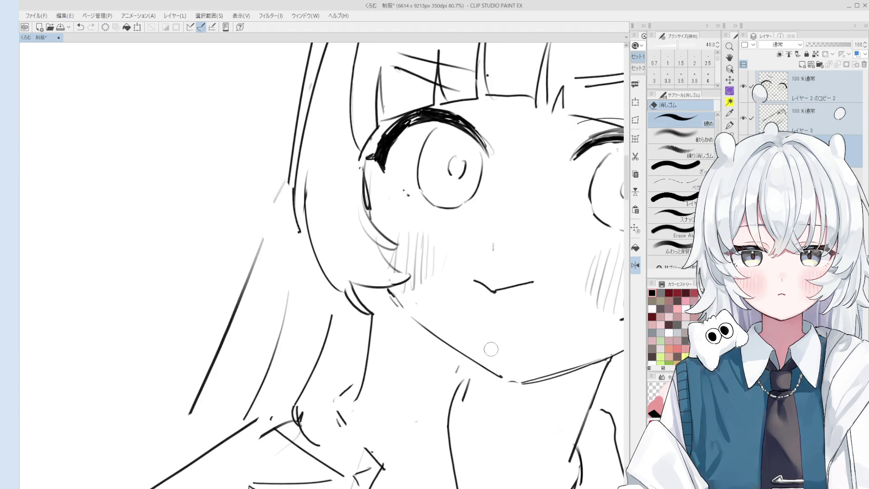
scroll(454, 347, "down", 1)
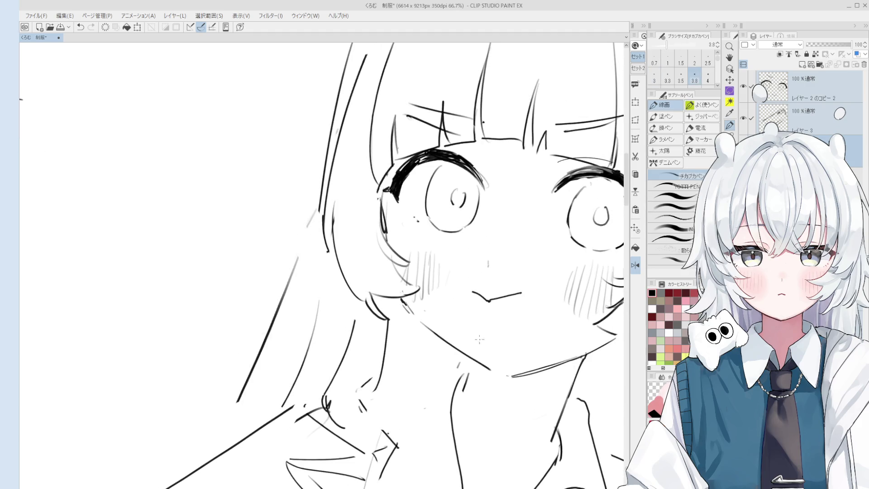
key("e")
scroll(466, 331, "down", 1)
key("p")
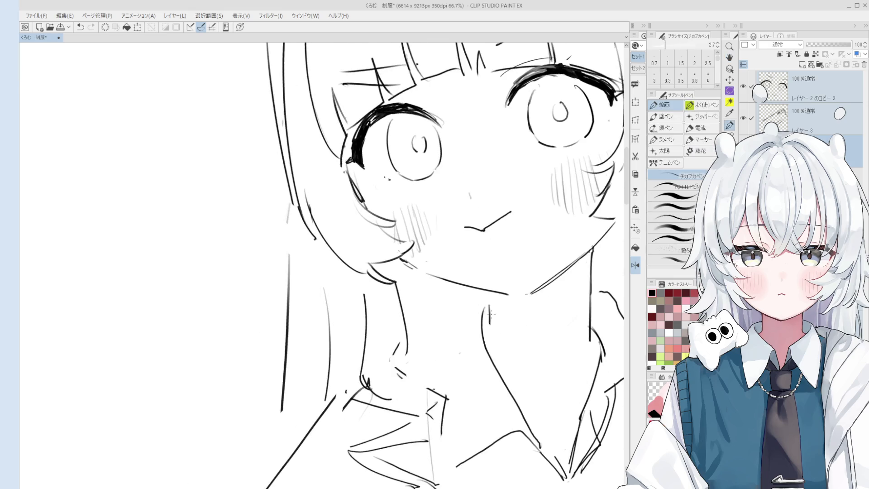
scroll(471, 317, "down", 2)
key("e")
scroll(457, 334, "up", 2)
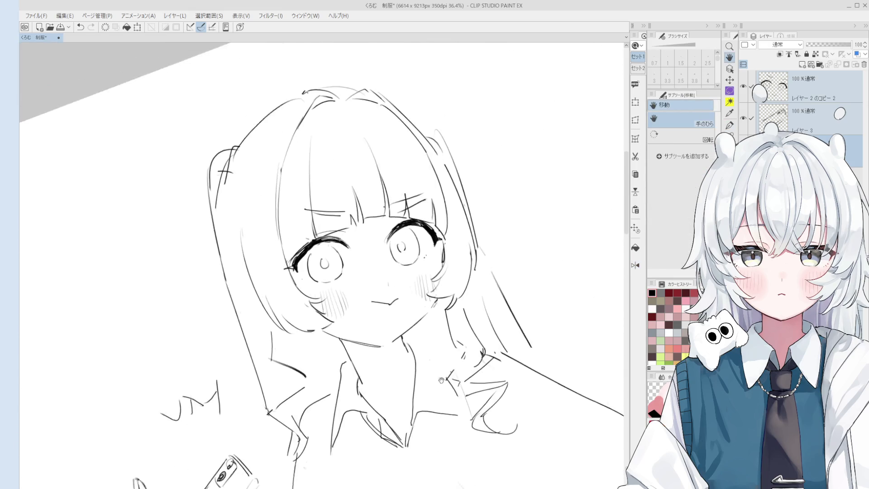
key("p")
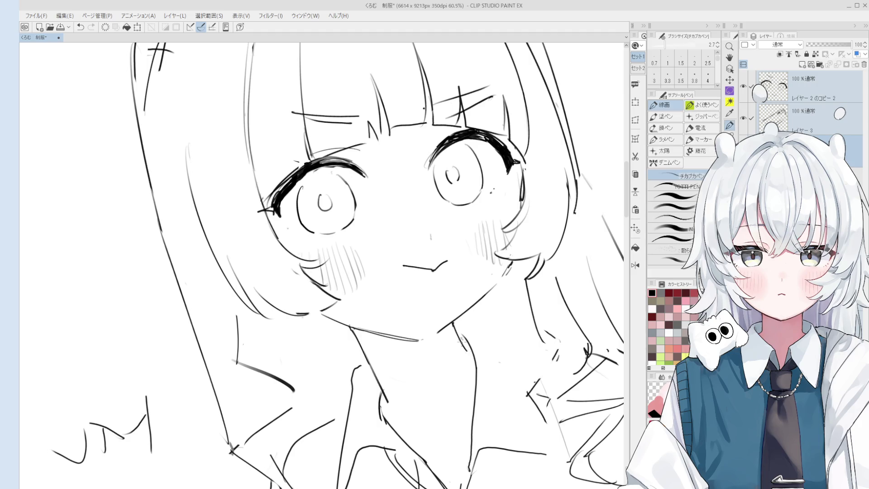
scroll(464, 339, "down", 2)
scroll(456, 339, "up", 3)
Switch to a larger eraser, then nudge the pen width thinner and back thicker
key("e")
scroll(443, 335, "down", 2)
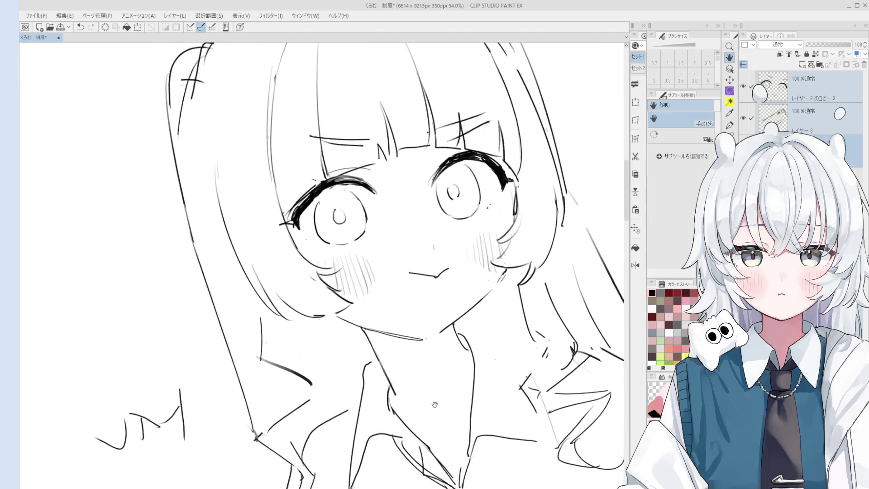
key("p")
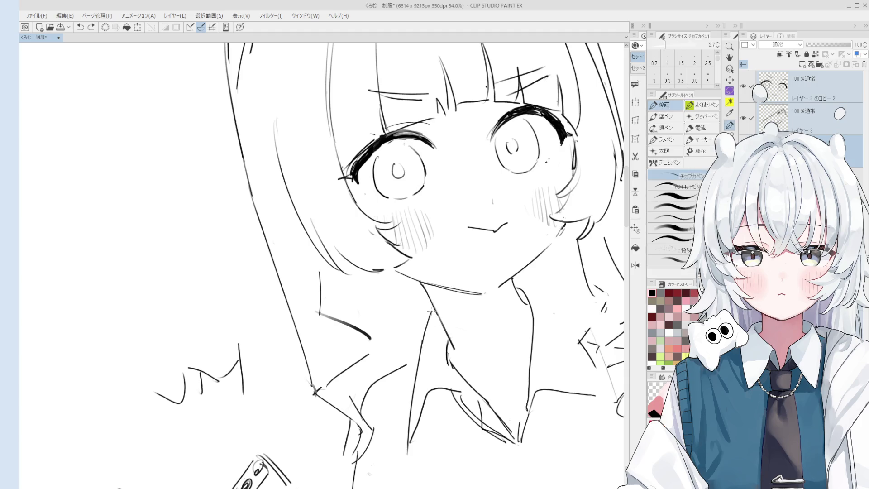
scroll(428, 326, "down", 2)
scroll(491, 317, "down", 2)
key("bracketleft")
scroll(505, 324, "down", 2)
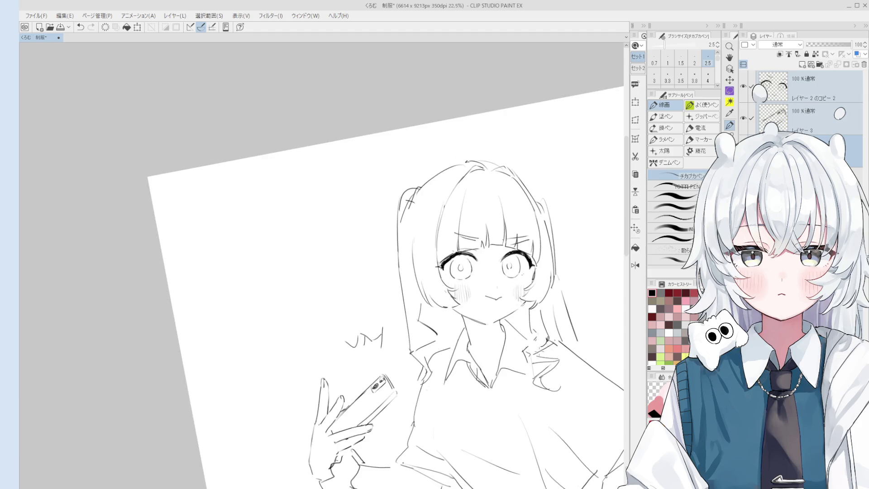
key("bracketright")
key("bracketright")
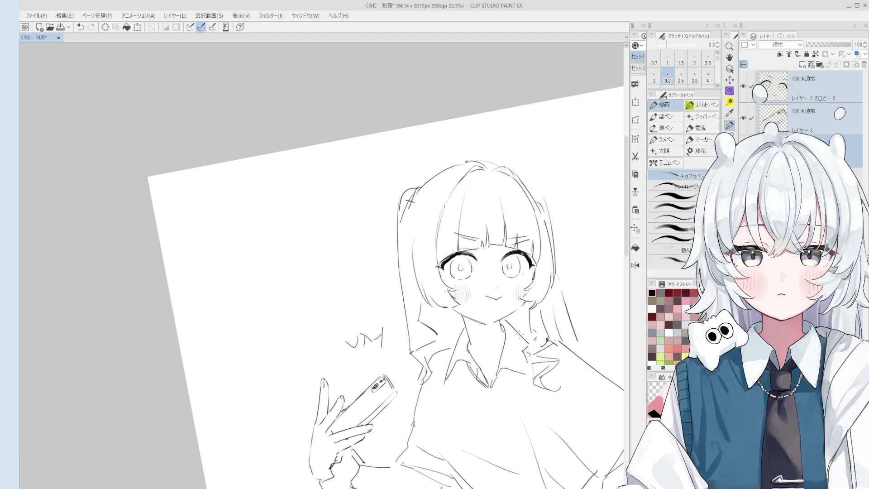
Erase again, then try a long collar line down the shirt and discard it
key("e")
scroll(509, 340, "up", 2)
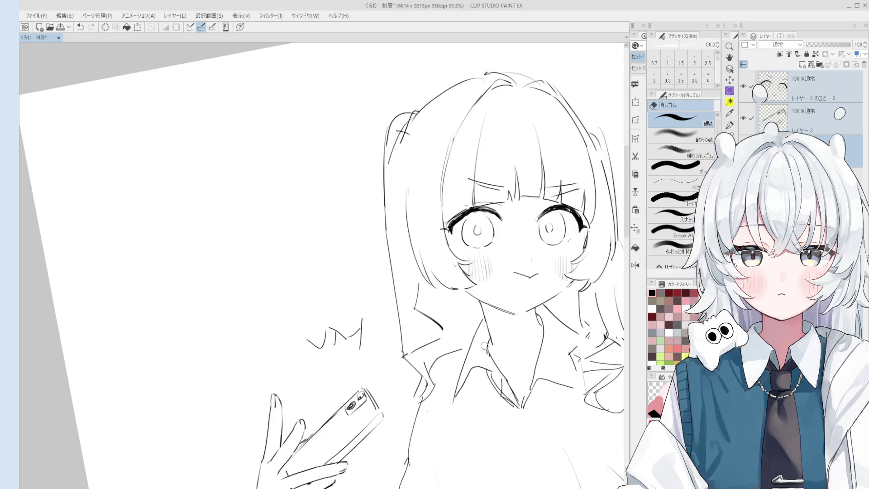
scroll(508, 346, "up", 1)
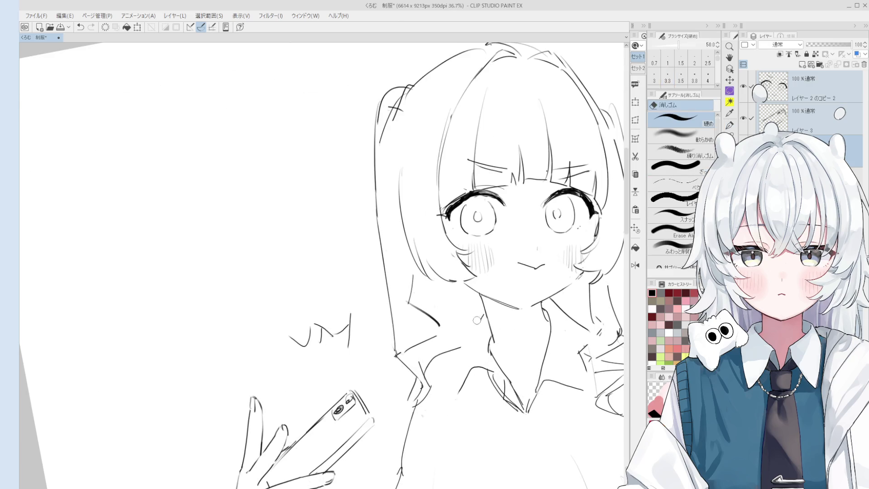
key("p")
scroll(480, 326, "down", 1)
key("ctrl+z")
mouse_move(479, 322)
left_mouse_down()
mouse_move(461, 390)
mouse_move(463, 370)
mouse_move(445, 410)
left_mouse_up()
key("ctrl+z")
key("ctrl+z")
scroll(472, 382, "down", 2)
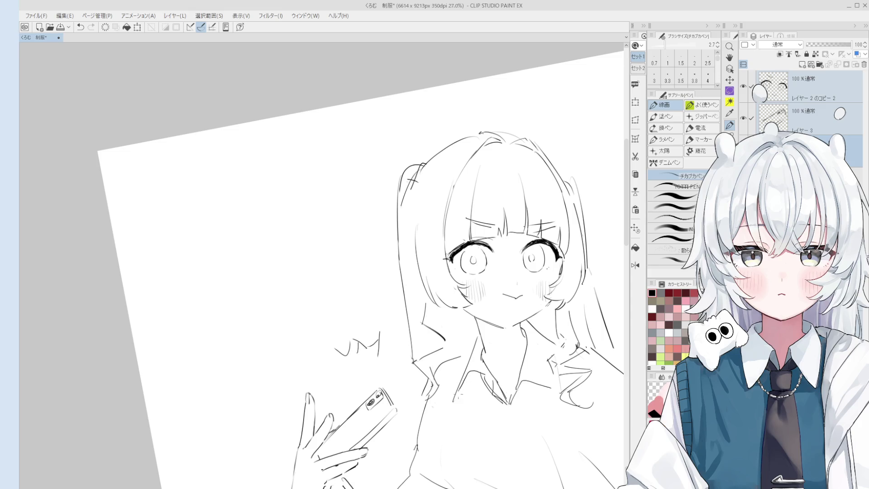
Pan up the figure and tidy stray collar lines, alternating between eraser and pen
scroll(459, 394, "down", 3)
scroll(498, 358, "up", 1)
left_click_drag(488, 328, 498, 312)
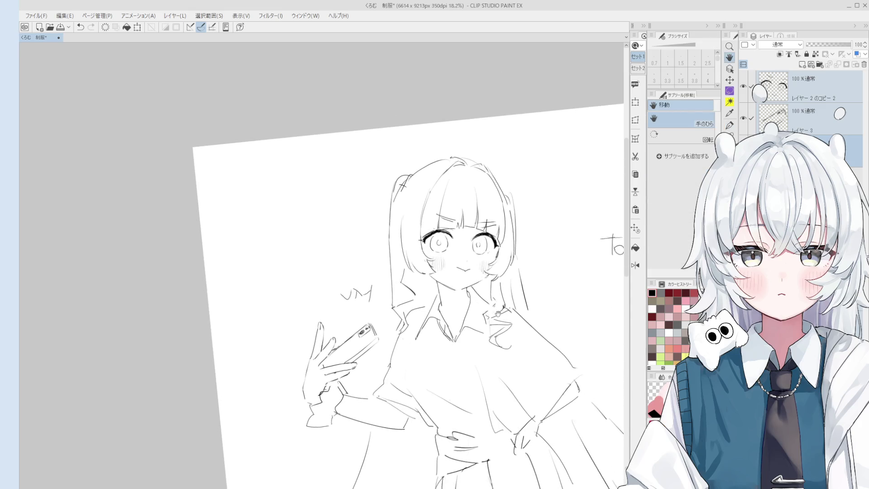
key("e")
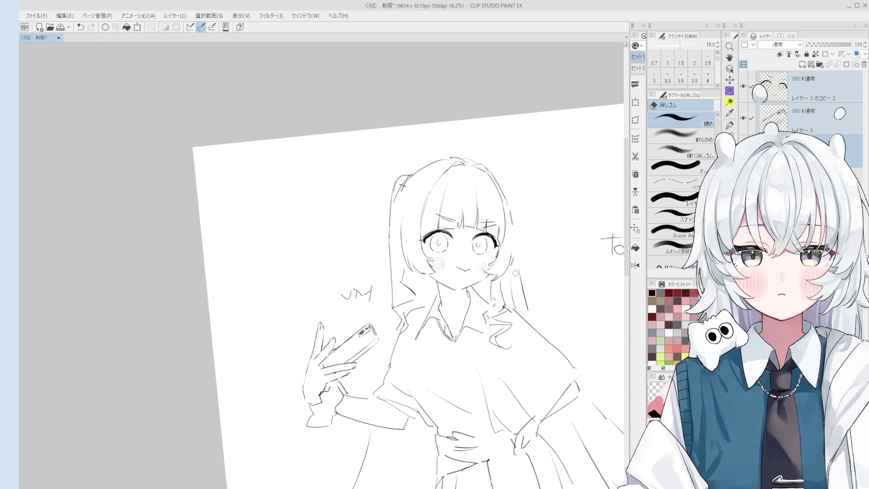
key("p")
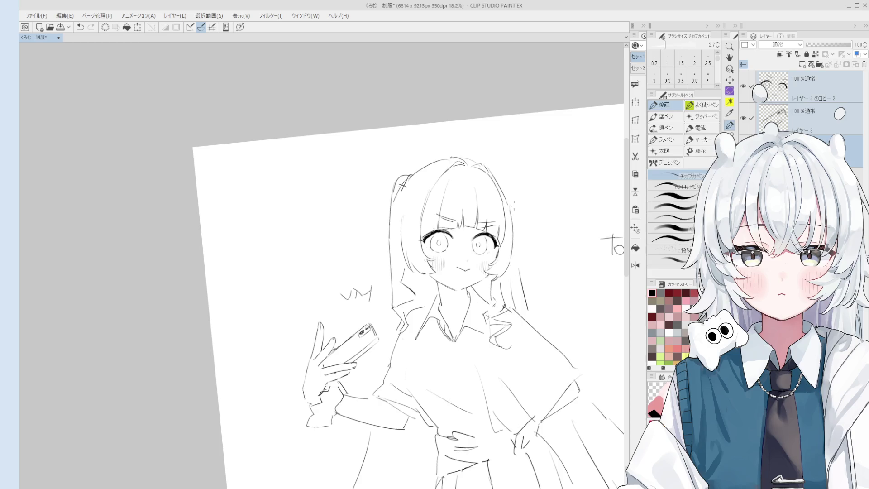
scroll(513, 206, "down", 1)
key("e")
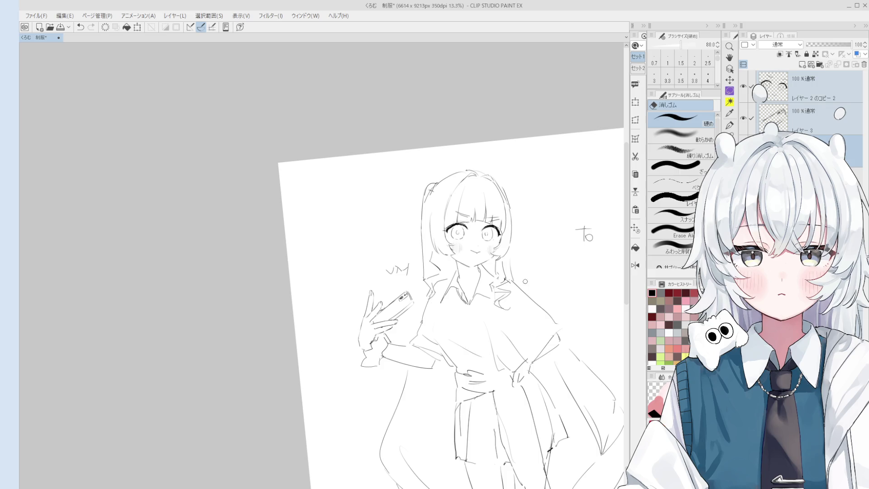
key("p")
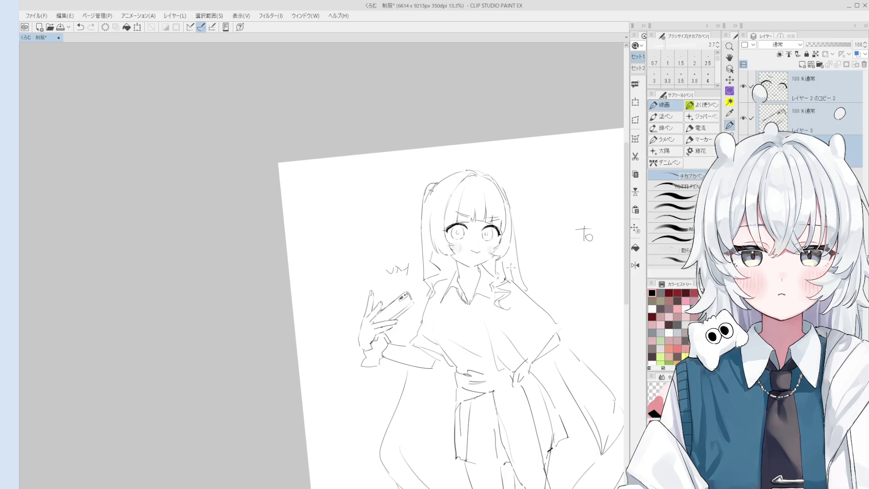
key("e")
key("p")
key("ctrl+z")
Try short strokes at the top of the hair, then erase stray lines near the collar and hair tip
left_click_drag(502, 259, 498, 277)
key("ctrl+z")
scroll(503, 278, "up", 3)
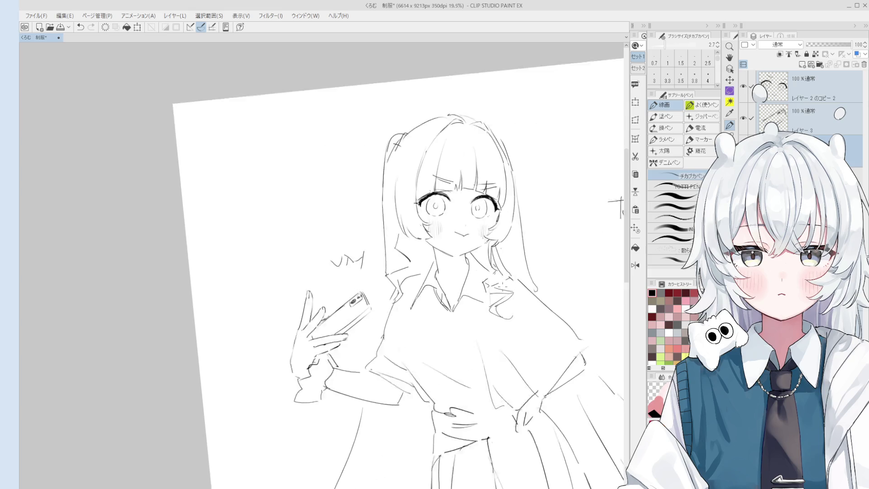
scroll(494, 280, "down", 1)
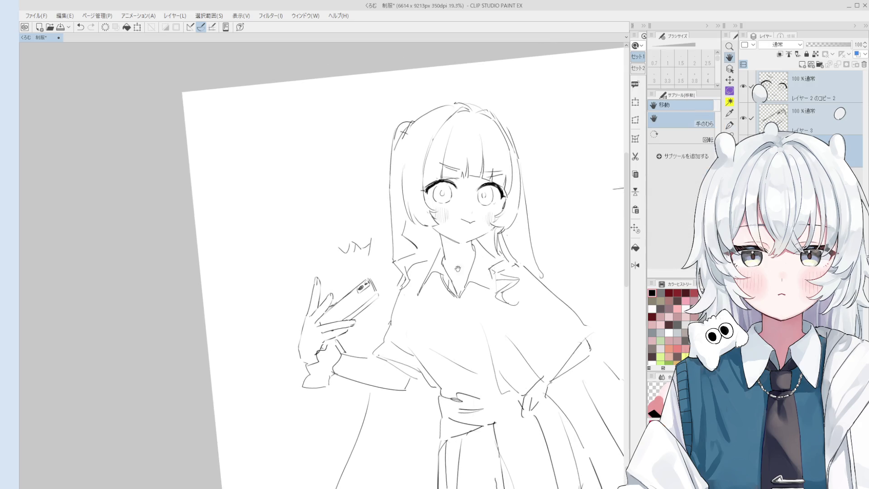
key("e")
mouse_move(418, 261)
left_mouse_down()
mouse_move(409, 282)
mouse_move(411, 240)
mouse_move(436, 244)
mouse_move(440, 257)
mouse_move(416, 274)
left_mouse_up()
key("p")
key("ctrl+z")
Set the pen to 3.8, redraw the left collar line, and add tiny hatch marks right of the face
key("ctrl+z")
left_click(694, 77)
mouse_move(427, 245)
left_mouse_down()
mouse_move(416, 295)
mouse_move(417, 282)
mouse_move(432, 283)
left_mouse_up()
key("ctrl+z")
mouse_move(441, 284)
left_mouse_down()
mouse_move(420, 304)
mouse_move(425, 271)
mouse_move(416, 275)
mouse_move(424, 294)
mouse_move(412, 300)
mouse_move(430, 304)
mouse_move(424, 307)
left_mouse_up()
key("ctrl+z")
key("ctrl+z")
key("ctrl+z")
key("ctrl+z")
scroll(418, 299, "down", 1)
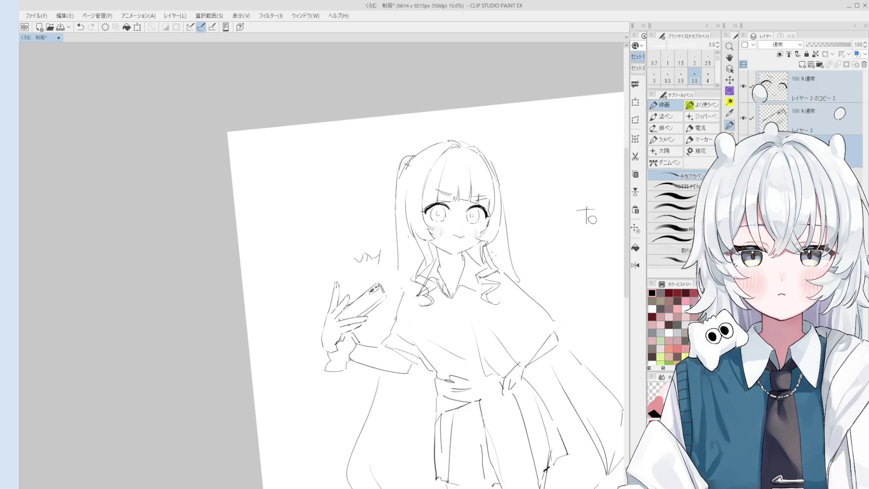
left_click_drag(493, 246, 497, 252)
Shrink the pen back to size 2.7
key("[")
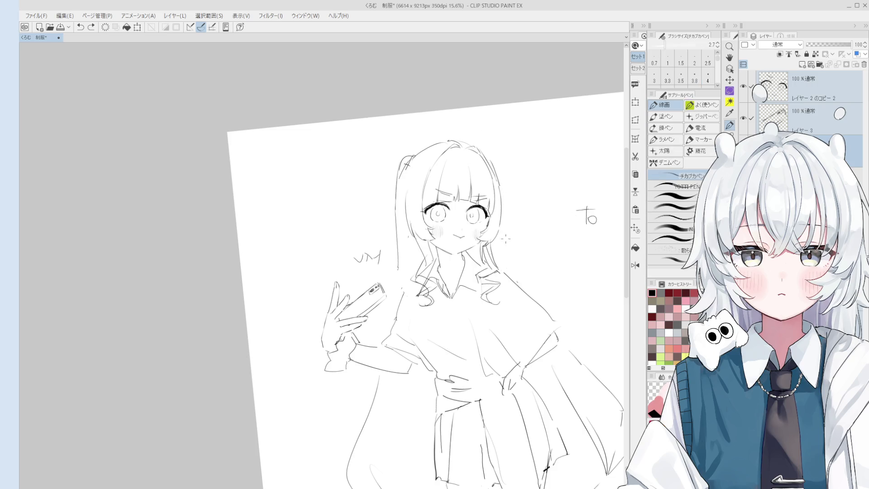
Try longer strokes beside the hair's right side with a thicker brush, undoing each attempt
scroll(508, 227, "up", 1)
key("ctrl+z")
key("period")
left_click_drag(502, 230, 527, 322)
key("ctrl+z")
key("ctrl+z")
mouse_move(510, 275)
left_mouse_down()
mouse_move(528, 324)
mouse_move(509, 305)
left_mouse_up()
key("ctrl+z")
scroll(512, 289, "down", 1)
left_click_drag(501, 233, 519, 299)
Return to the finer brush and redraw strands down the left hair, erasing part of the old line
key("ctrl+z")
scroll(524, 300, "down", 5)
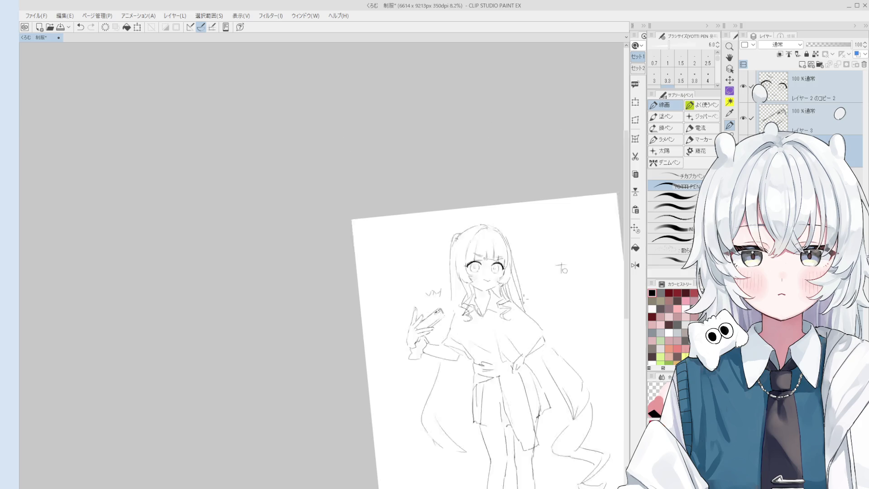
scroll(498, 317, "up", 2)
key("comma")
left_click_drag(426, 368, 446, 291)
key("ctrl+z")
key("ctrl+z")
mouse_move(421, 352)
left_mouse_down()
mouse_move(448, 277)
mouse_move(409, 311)
left_mouse_up()
key("e")
key("p")
left_click_drag(396, 346, 416, 296)
key("ctrl+z")
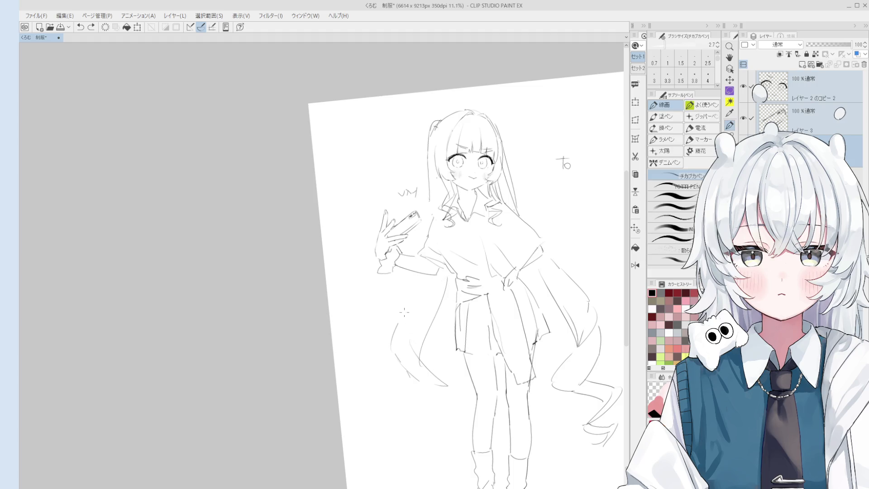
scroll(430, 272, "down", 1)
key("e")
left_click_drag(424, 192, 423, 161)
key("p")
key("ctrl+z")
key("ctrl+z")
left_click_drag(432, 208, 428, 155)
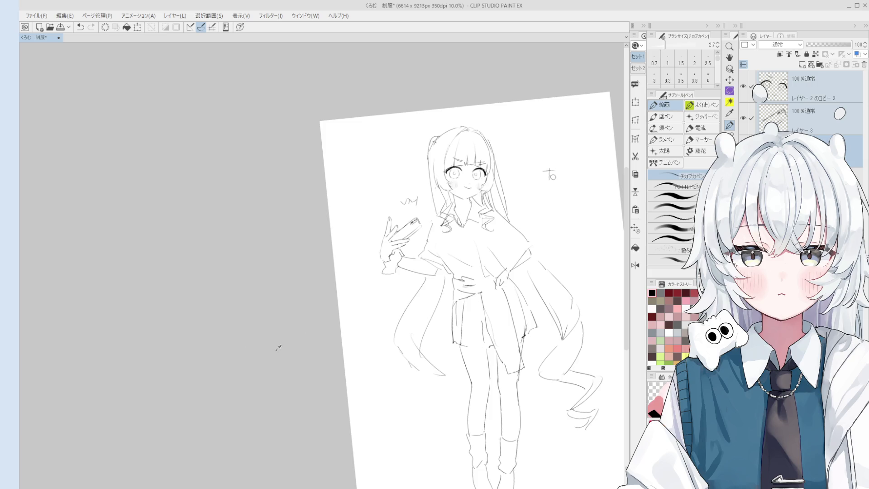
Erase a small bit of the left hair and retry its curve slightly higher
scroll(464, 398, "up", 1)
key("ctrl+z")
key("e")
left_click_drag(412, 362, 402, 349)
key("p")
scroll(430, 369, "up", 2)
key("ctrl+z")
mouse_move(378, 348)
left_mouse_down()
mouse_move(432, 382)
mouse_move(428, 375)
left_mouse_up()
key("ctrl+z")
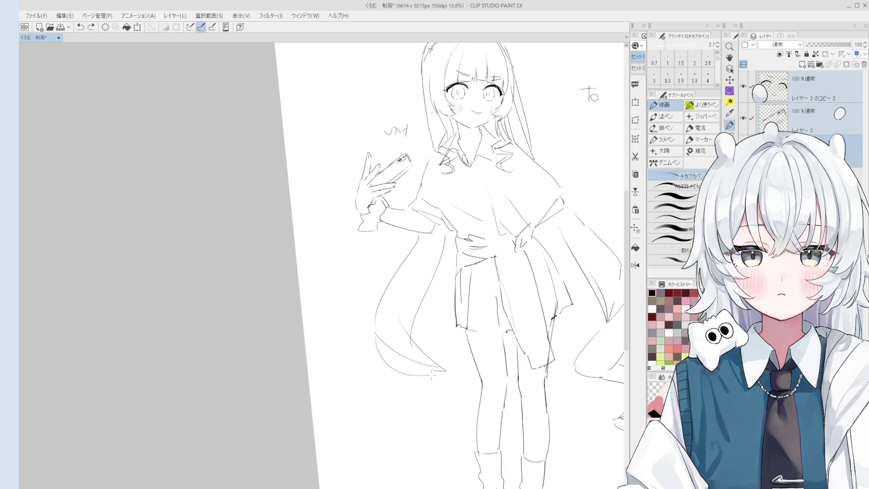
Draw several short hair strands along the girl's left side
scroll(407, 271, "up", 2)
scroll(408, 271, "down", 2)
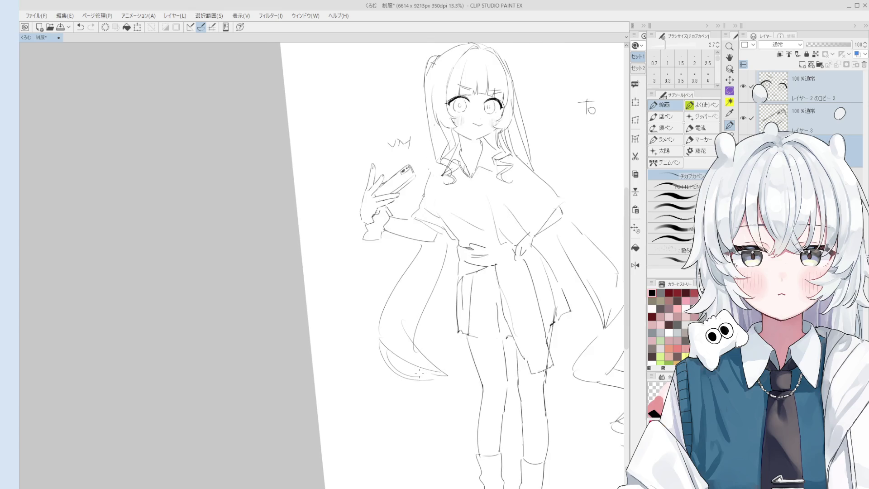
key("ctrl+z")
mouse_move(428, 304)
left_mouse_down()
mouse_move(438, 365)
mouse_move(428, 315)
mouse_move(435, 371)
mouse_move(428, 366)
left_mouse_up()
key("ctrl+z")
key("ctrl+z")
key("ctrl+z")
left_click_drag(430, 324, 425, 364)
left_click_drag(416, 283, 401, 333)
key("ctrl+z")
left_click_drag(442, 309, 411, 368)
key("ctrl+z")
mouse_move(414, 267)
left_mouse_down()
mouse_move(400, 325)
mouse_move(393, 312)
left_mouse_up()
scroll(397, 311, "down", 1)
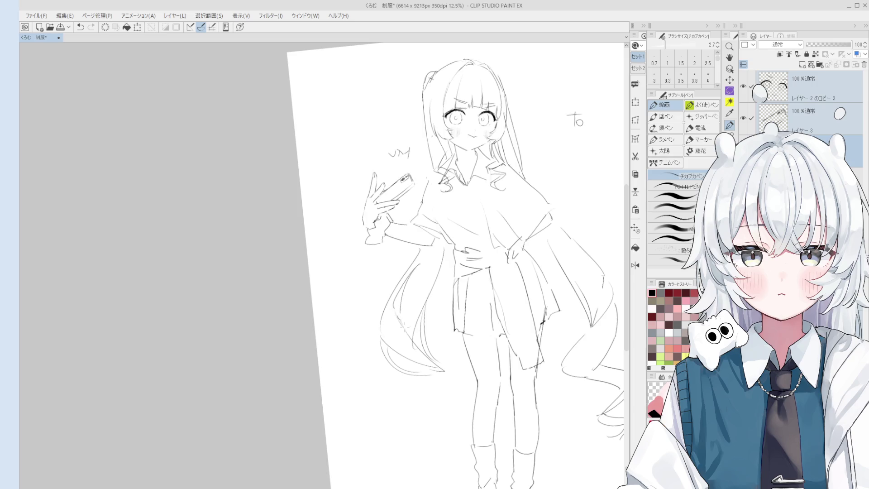
scroll(398, 312, "down", 3)
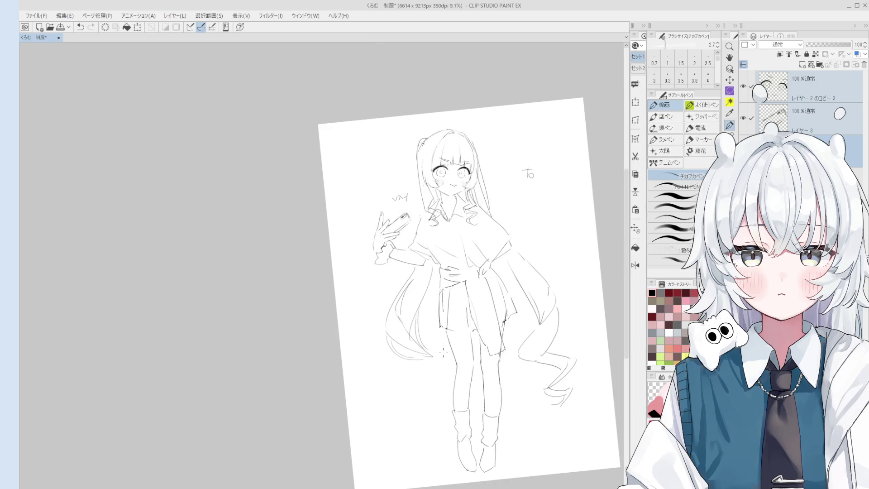
Thicken the pen to 3.5 for the lower hair strands and erase stray strands at the lower left
left_click_drag(441, 362, 422, 386)
key("ctrl+z")
key("bracketright")
key("ctrl+z")
key("bracketright")
mouse_move(439, 356)
left_mouse_down()
mouse_move(391, 383)
mouse_move(381, 371)
mouse_move(391, 373)
left_mouse_up()
key("ctrl+z")
key("ctrl+z")
key("ctrl+z")
key("ctrl+z")
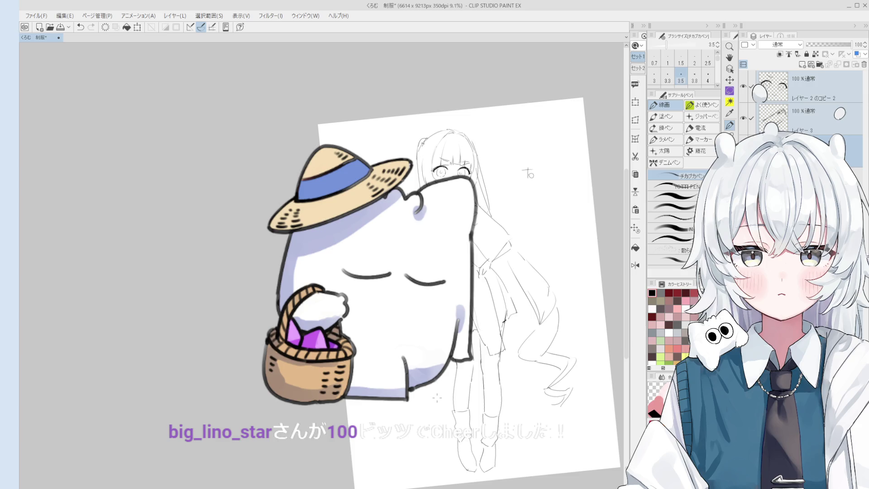
key("e")
mouse_move(403, 387)
left_mouse_down()
mouse_move(393, 372)
mouse_move(437, 367)
mouse_move(437, 355)
mouse_move(429, 372)
left_mouse_up()
Pan the canvas and add a short stroke along the hair
key("space")
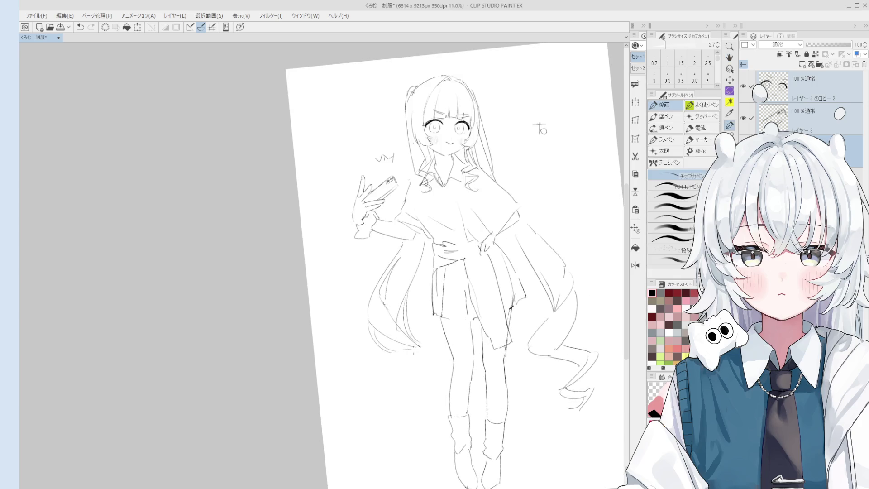
scroll(429, 371, "up", 3)
key("e")
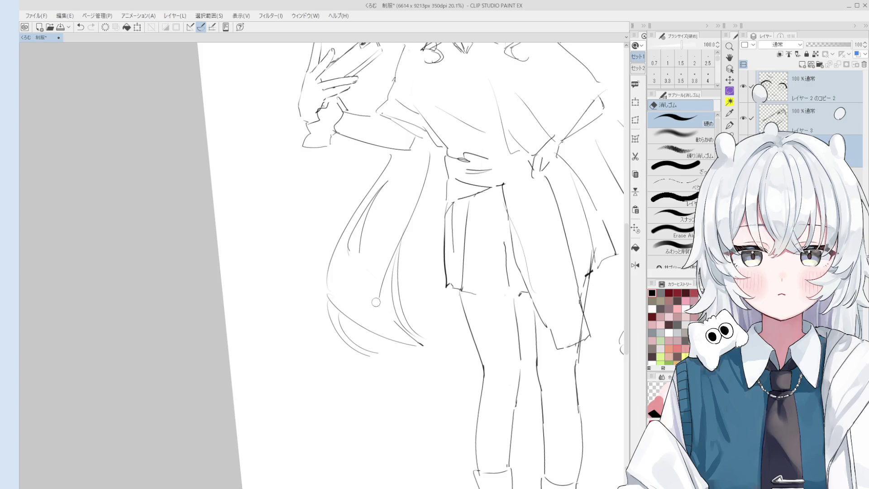
key("p")
scroll(388, 305, "down", 1)
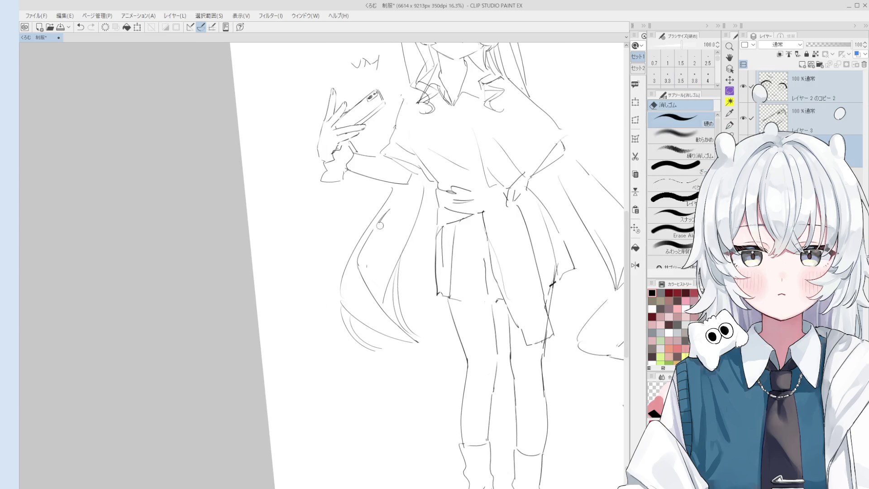
key("ctrl+z")
left_click_drag(385, 214, 364, 283)
scroll(383, 227, "down", 1)
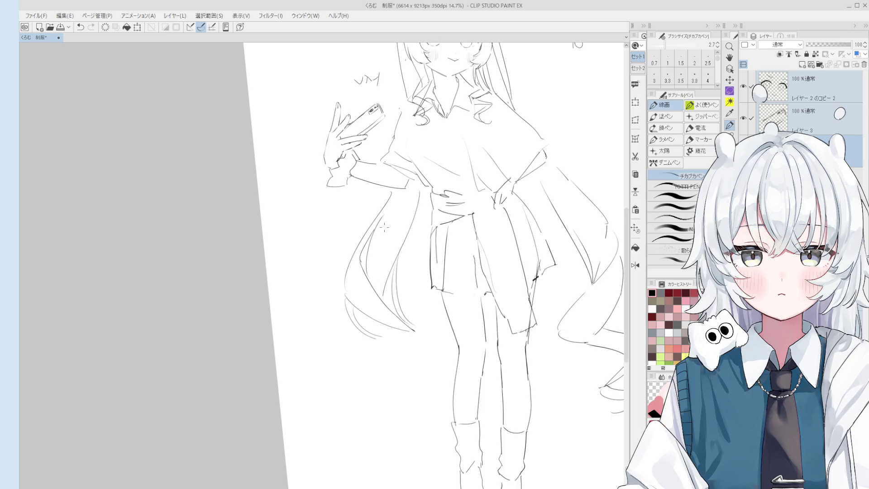
scroll(410, 338, "up", 2)
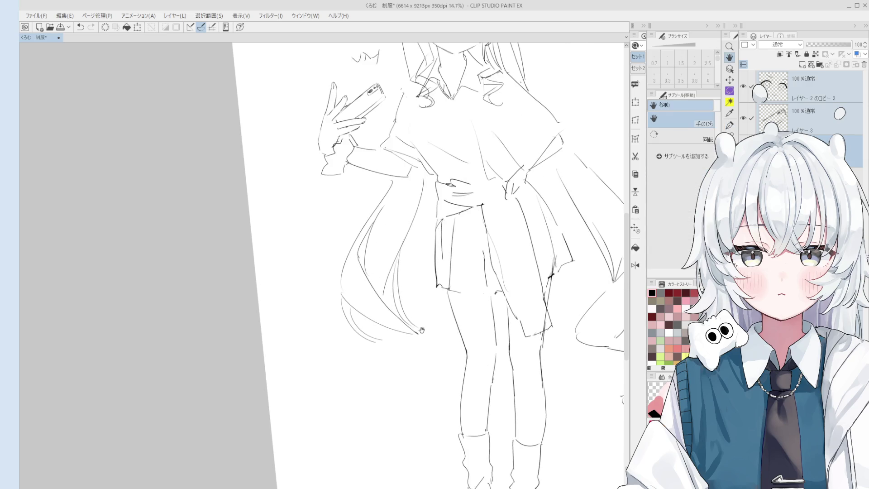
scroll(423, 347, "down", 3)
Set the pen back to size 3.8 and retry curved strokes at the hair tips
key("ctrl+y")
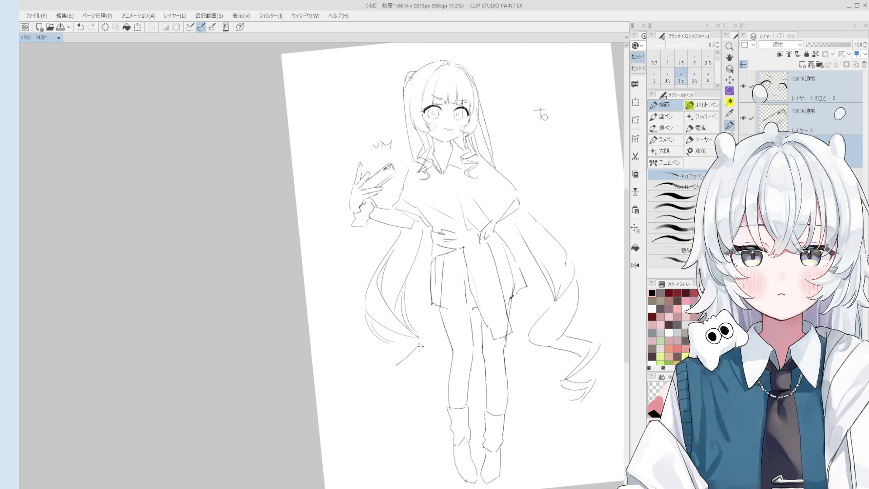
key("ctrl+y")
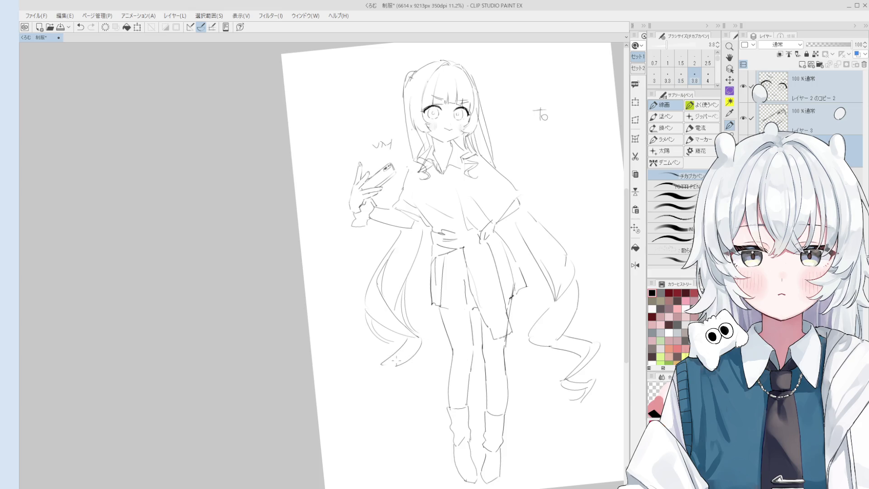
scroll(399, 371, "down", 1)
key("ctrl+z")
mouse_move(410, 349)
left_mouse_down()
mouse_move(385, 367)
mouse_move(396, 371)
left_mouse_up()
key("ctrl+z")
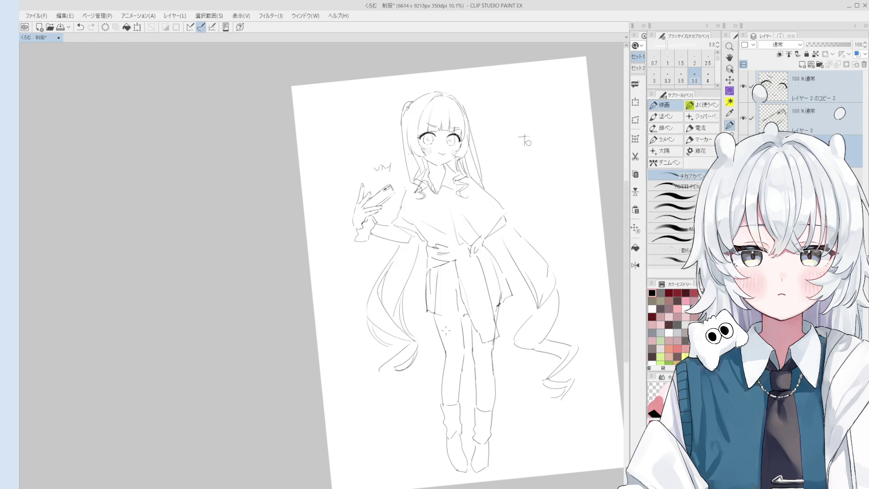
scroll(445, 331, "up", 2)
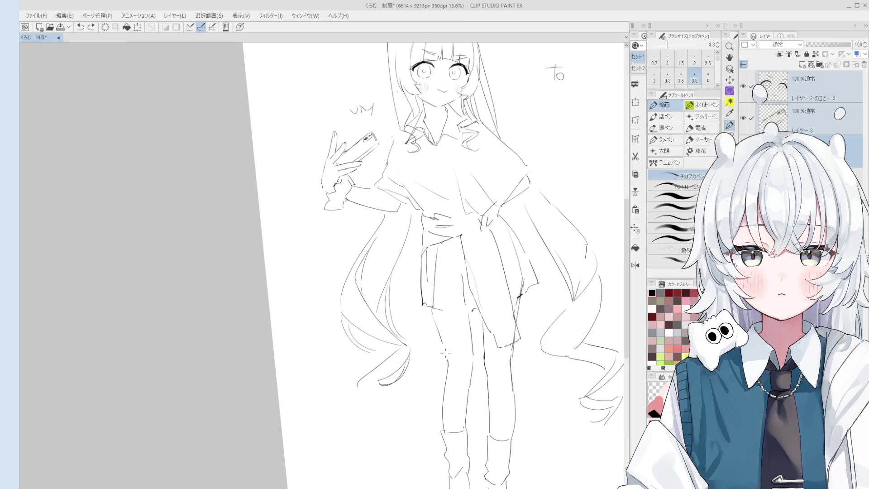
scroll(444, 352, "down", 1)
key("e")
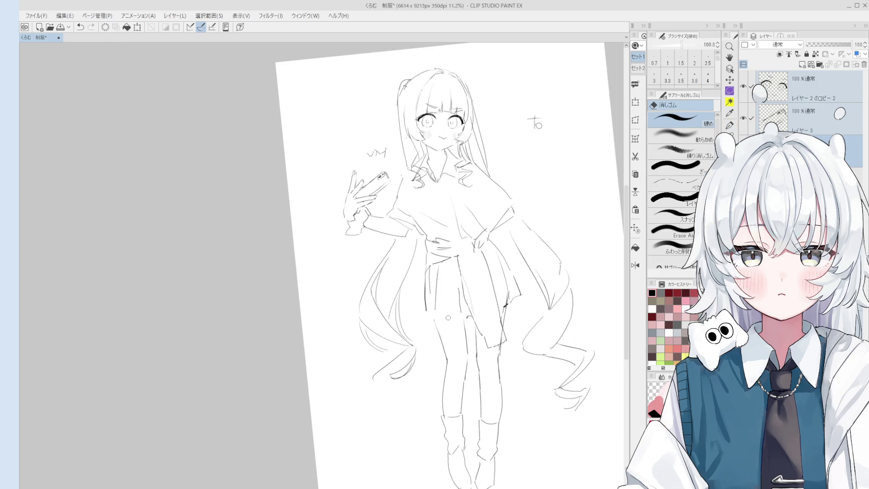
key("p")
scroll(442, 315, "up", 2)
key("bracketright")
scroll(435, 316, "down", 1)
scroll(451, 334, "up", 2)
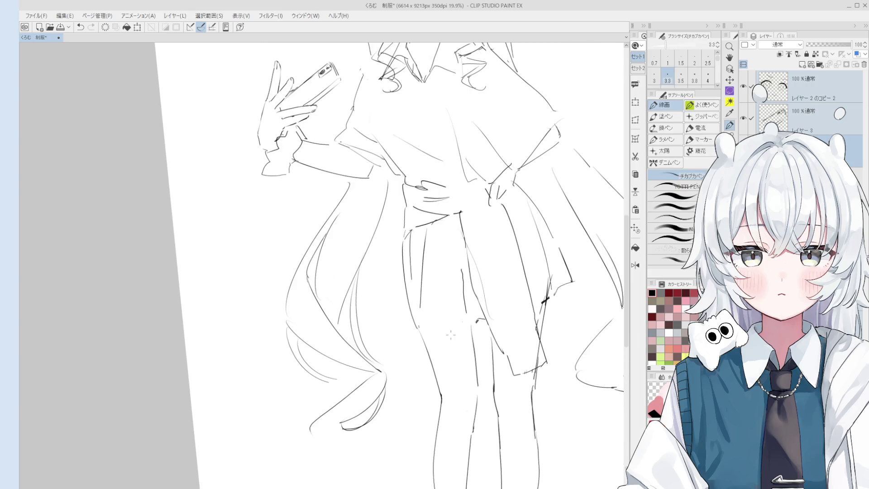
scroll(427, 330, "down", 1)
key("bracketright")
key("bracketright")
key("bracketright")
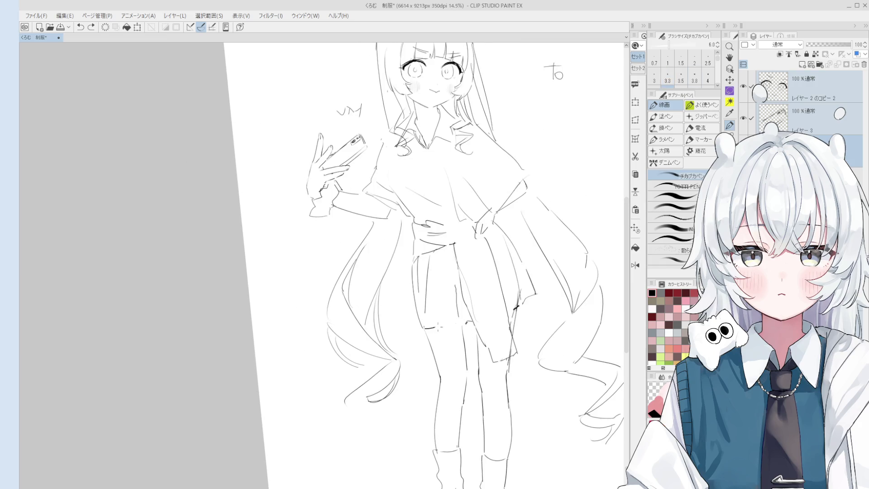
scroll(466, 320, "down", 1)
key("bracketleft")
key("bracketleft")
key("bracketleft")
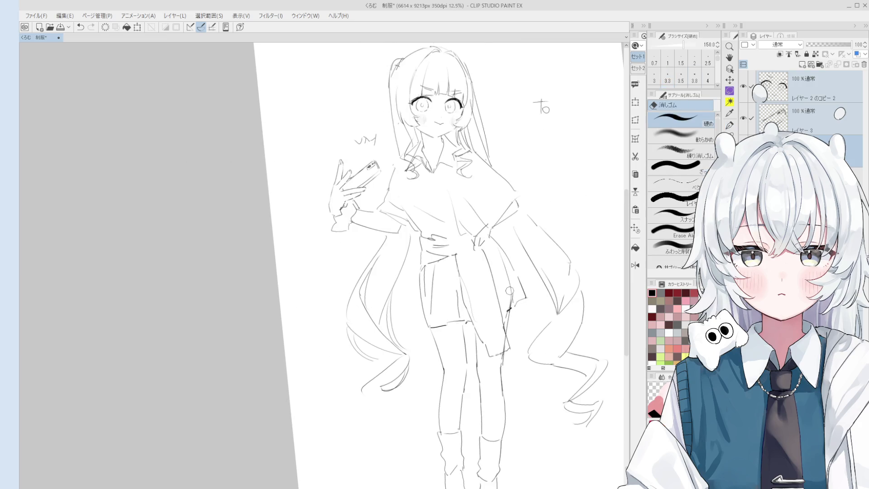
scroll(516, 317, "down", 2)
scroll(503, 327, "up", 1)
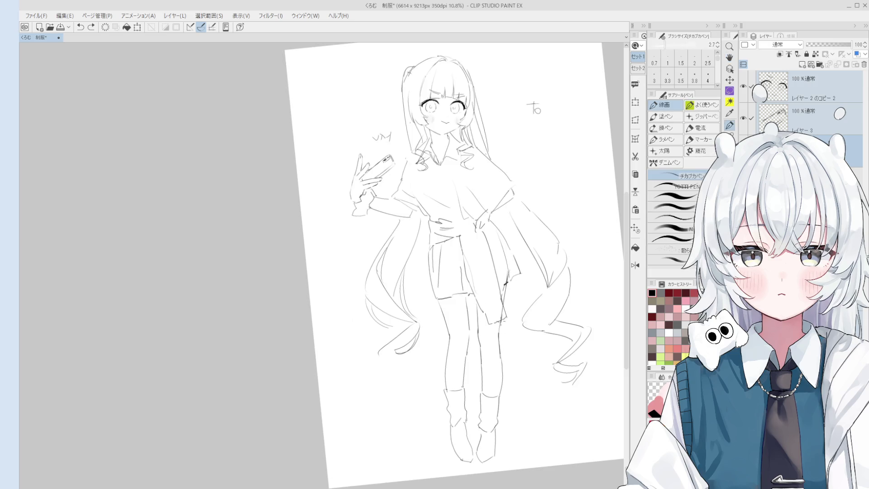
key("space")
left_click_drag(514, 309, 510, 360)
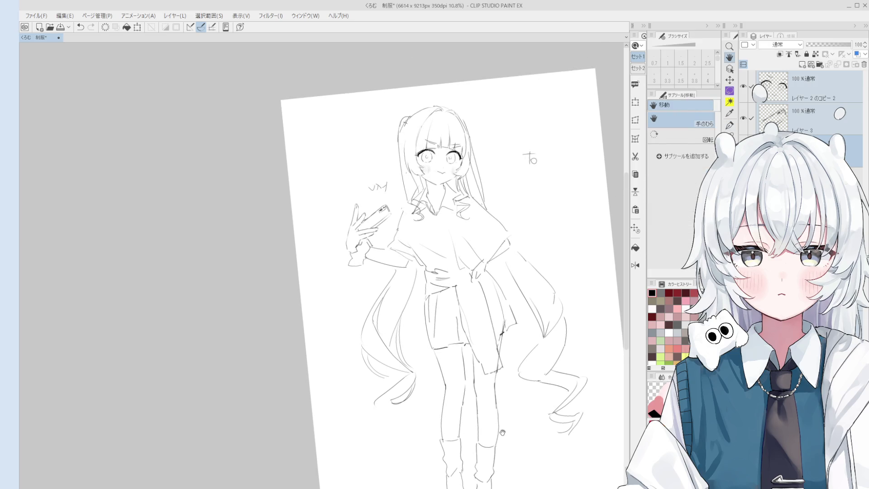
scroll(421, 169, "up", 5)
scroll(426, 224, "down", 7)
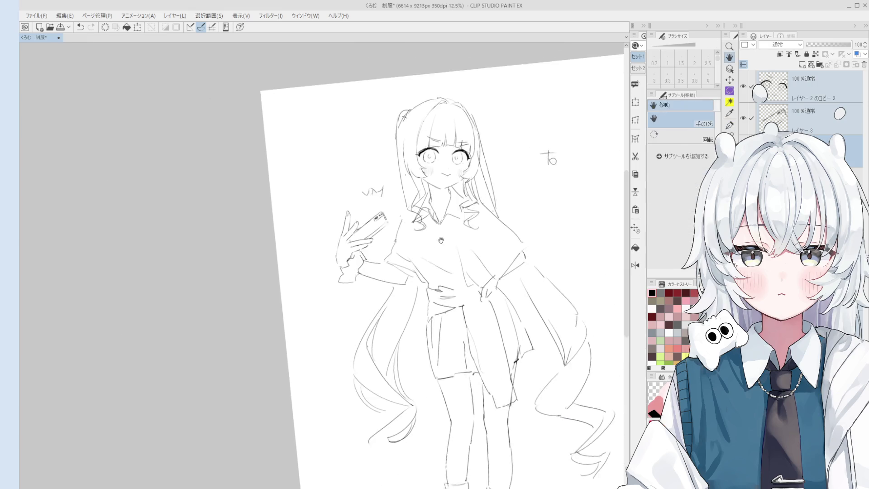
left_click_drag(439, 204, 425, 224)
key("alt")
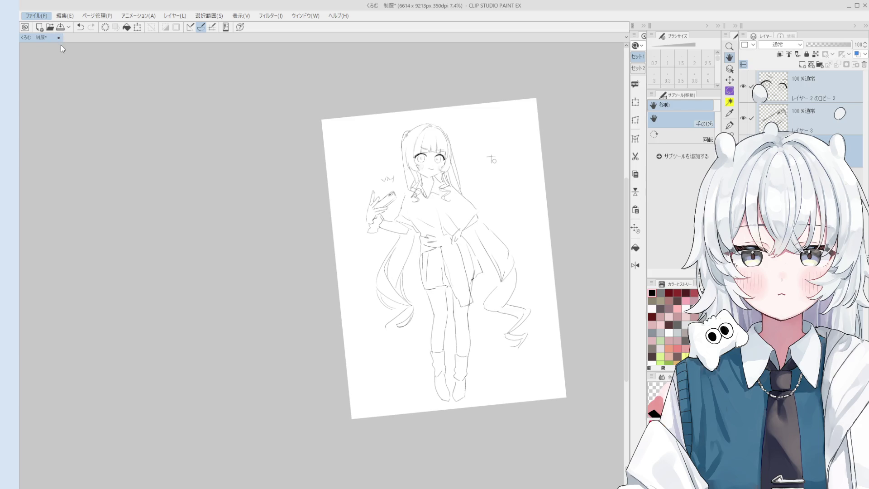
key("alt")
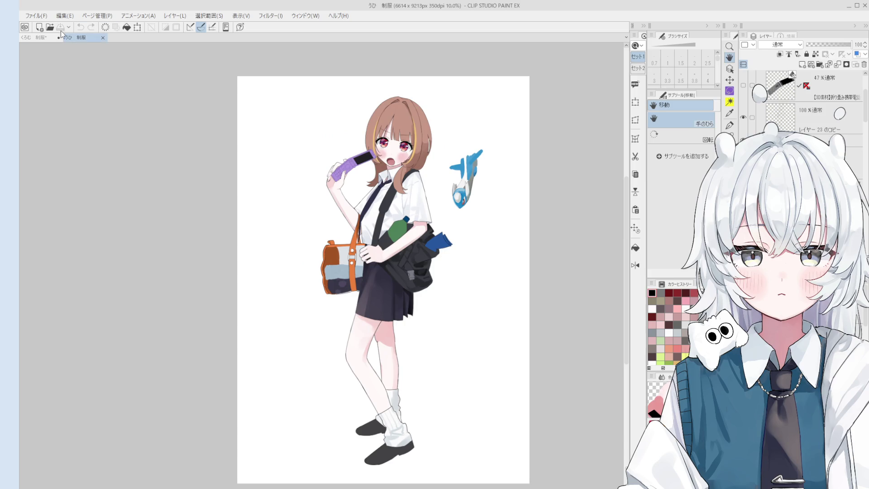
left_click(40, 38)
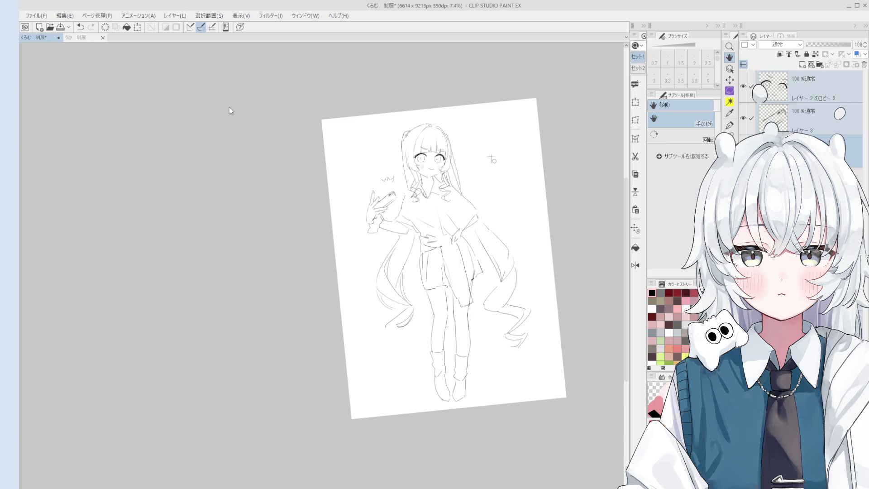
left_click_drag(431, 177, 500, 191)
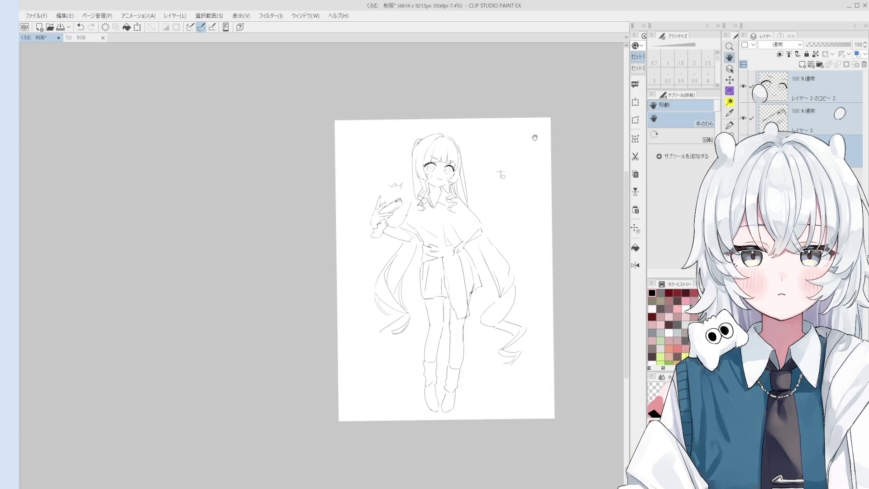
left_click(77, 39)
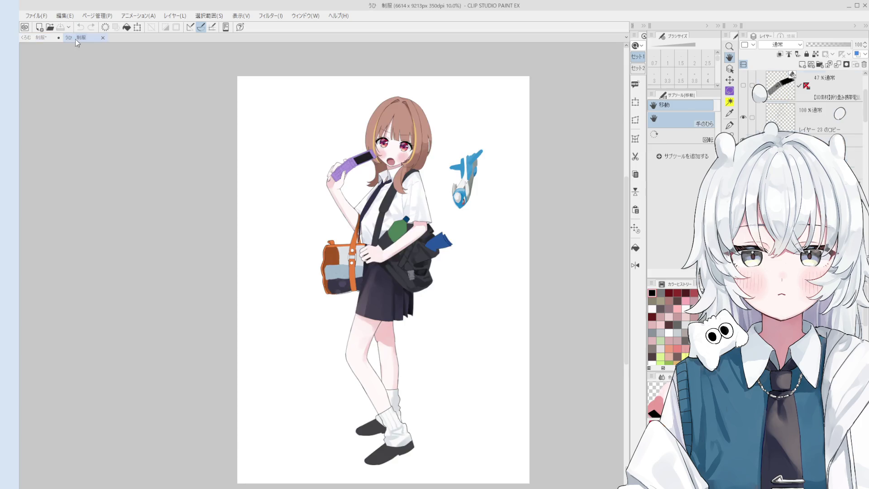
scroll(503, 247, "down", 2)
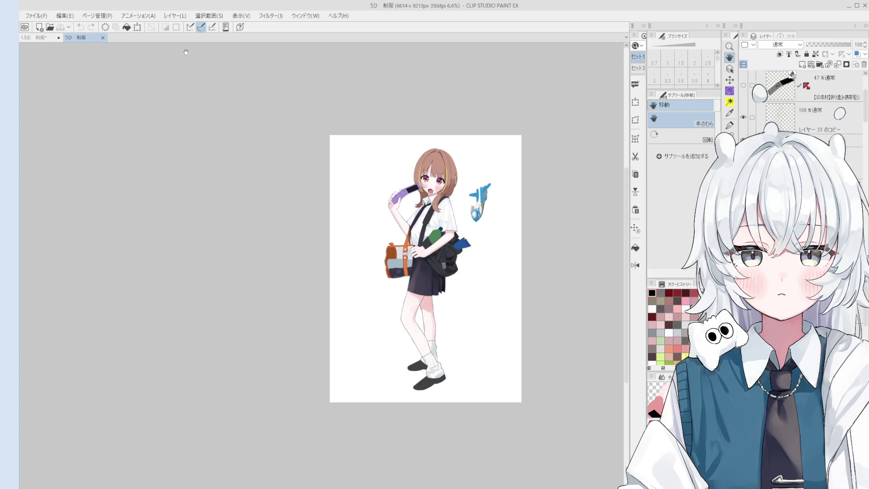
left_click(39, 37)
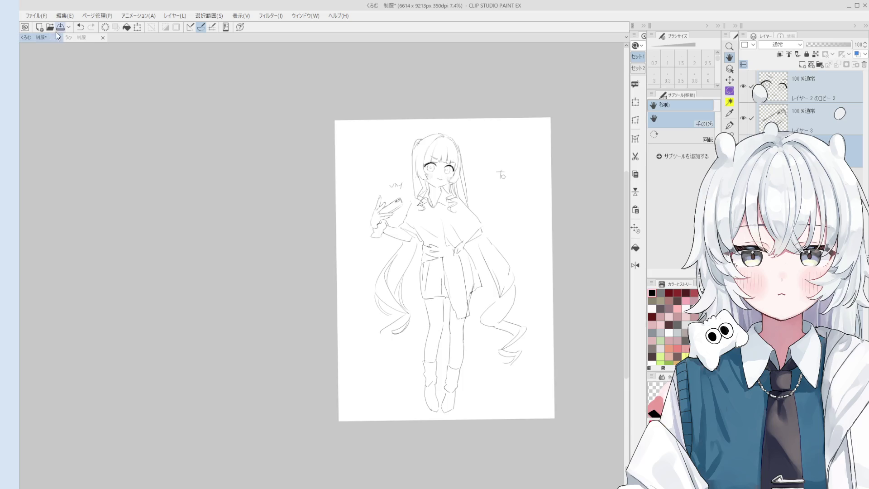
left_click(73, 39)
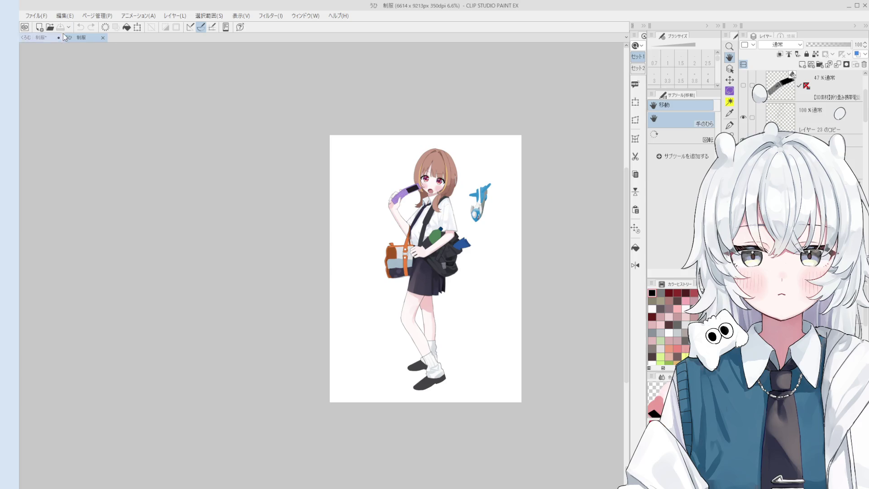
left_click(40, 38)
scroll(504, 181, "up", 1)
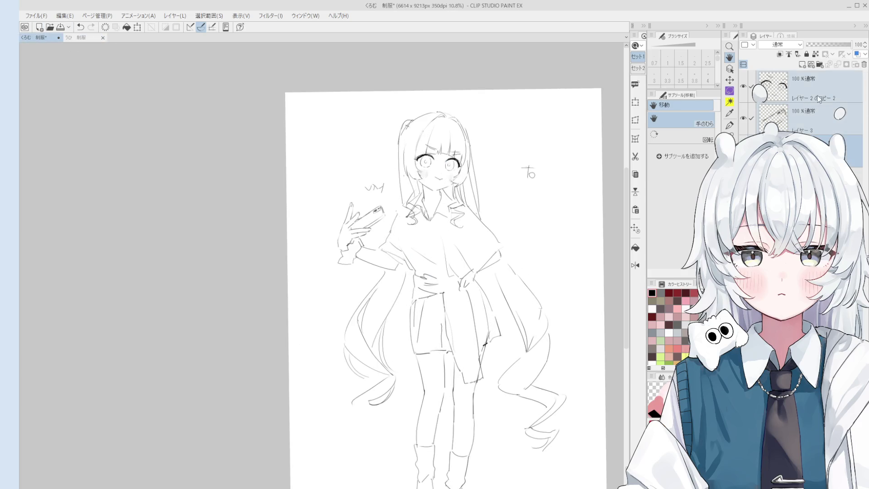
scroll(546, 133, "down", 1)
key("ctrl+t")
left_click_drag(392, 123, 408, 149)
left_click_drag(481, 196, 454, 195)
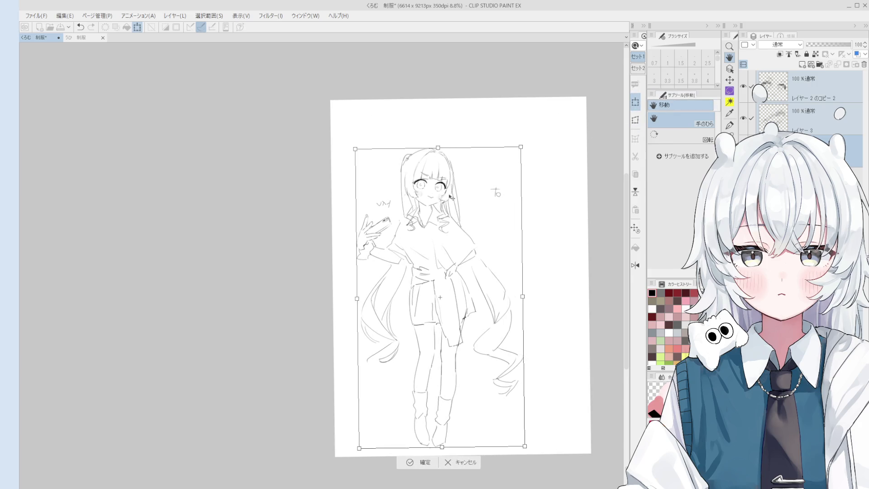
key("ctrl+z")
key("ctrl+z")
key("ctrl+z")
left_click(488, 466)
left_click_drag(501, 404, 452, 410)
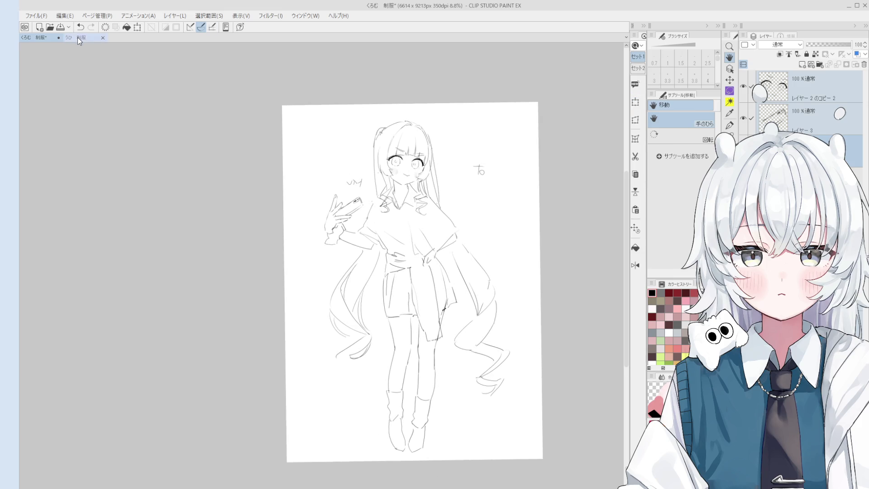
left_click(77, 38)
key("Left")
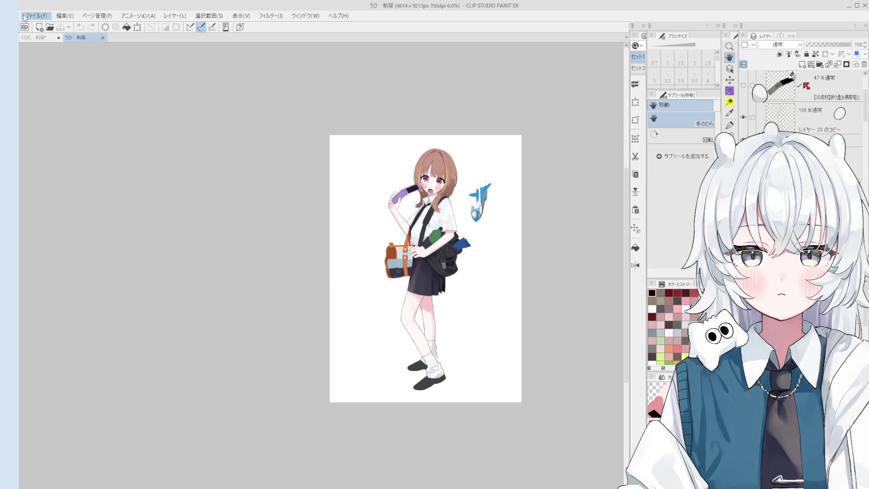
key("Escape")
Switch back to the くろむ 制服 sketch document
left_click(39, 37)
key("alt")
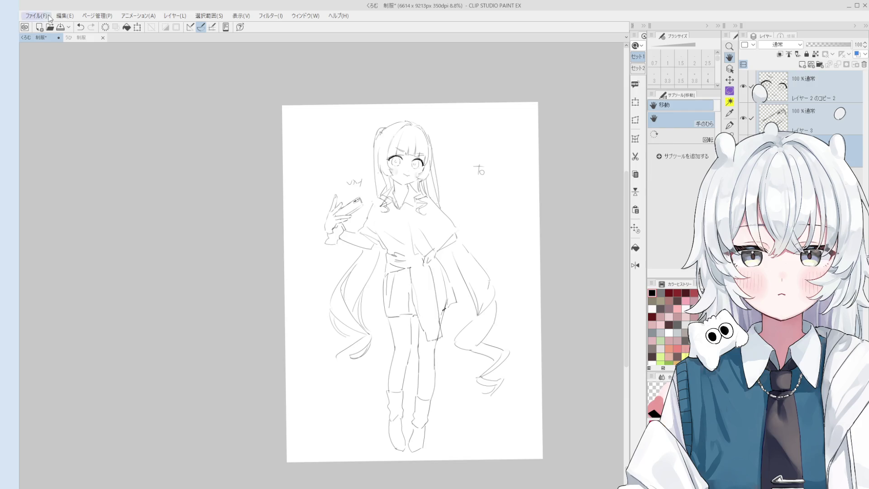
key("alt")
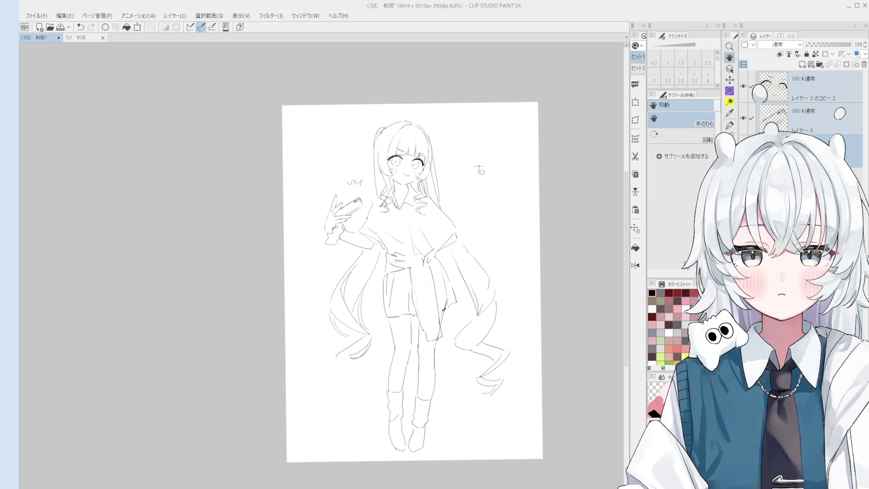
Paste the coloured reference girl and move her to the right side of the page
key("o")
left_click(411, 206)
scroll(445, 187, "down", 2)
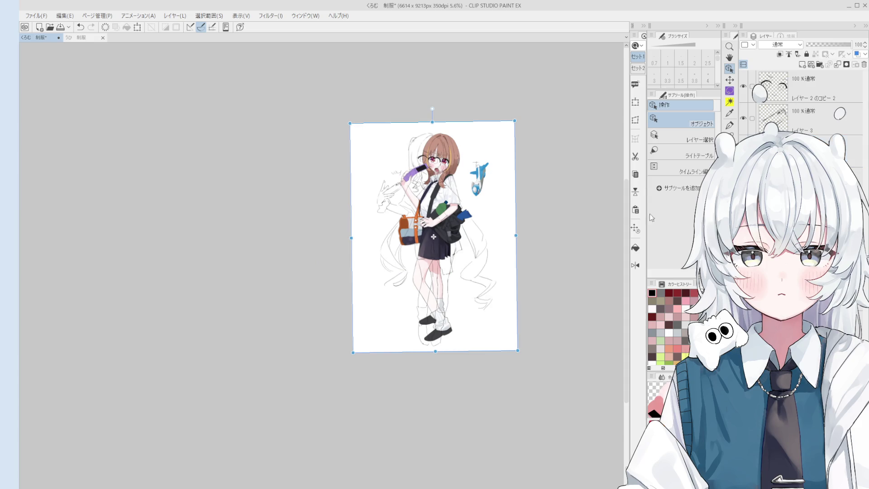
left_click(636, 102)
left_click_drag(456, 195, 507, 200)
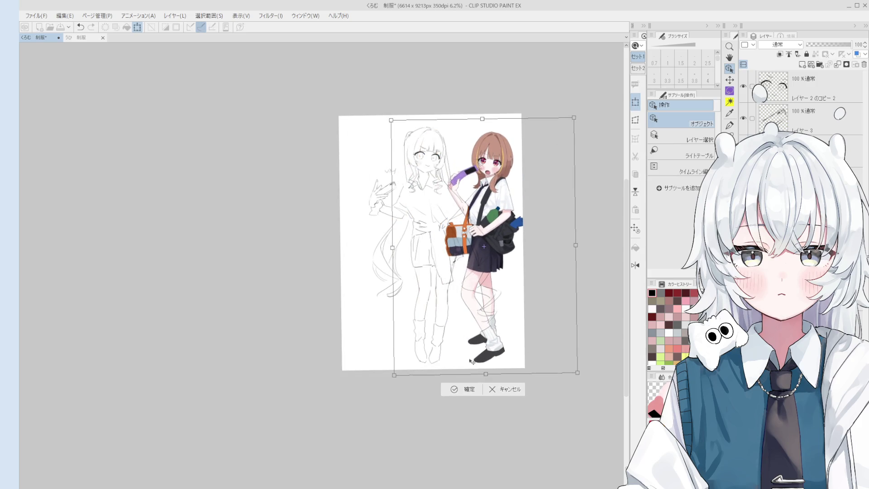
left_click(466, 390)
Shrink both sketch layers slightly and nudge them up and to the right
scroll(472, 196, "up", 2)
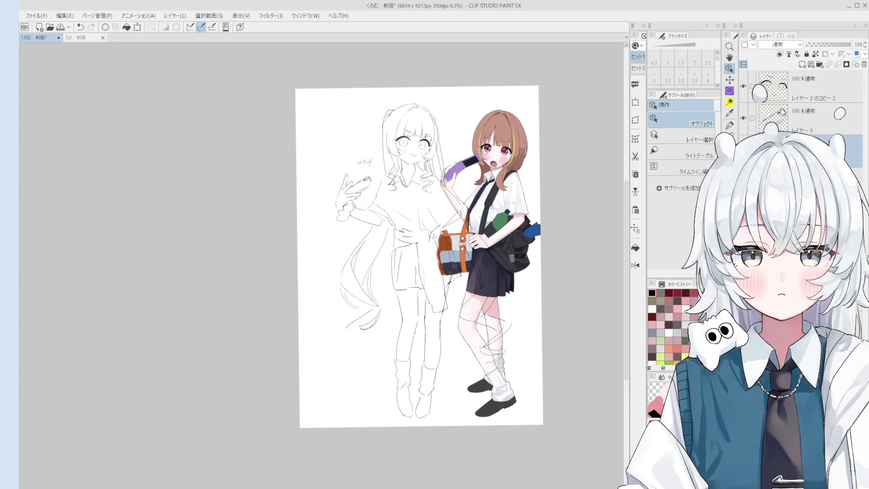
left_click(752, 86)
left_click(752, 119)
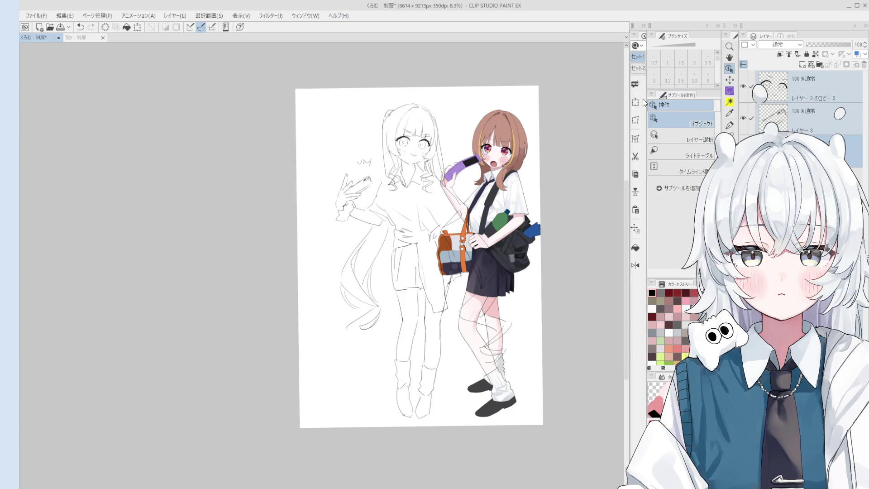
scroll(412, 118, "down", 3)
key("ctrl+t")
mouse_move(478, 108)
left_mouse_down()
mouse_move(462, 139)
mouse_move(476, 109)
left_mouse_up()
scroll(462, 140, "up", 2)
left_click_drag(470, 145, 473, 140)
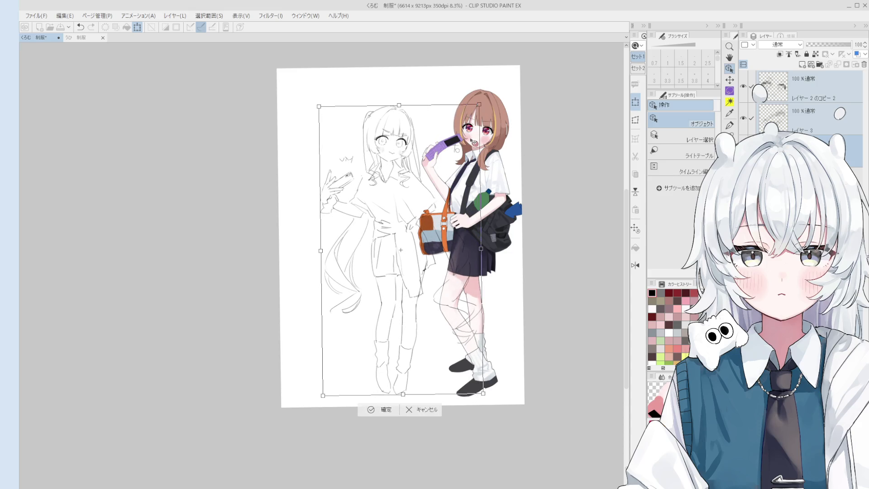
scroll(434, 271, "down", 1)
scroll(406, 222, "up", 3)
scroll(406, 222, "down", 2)
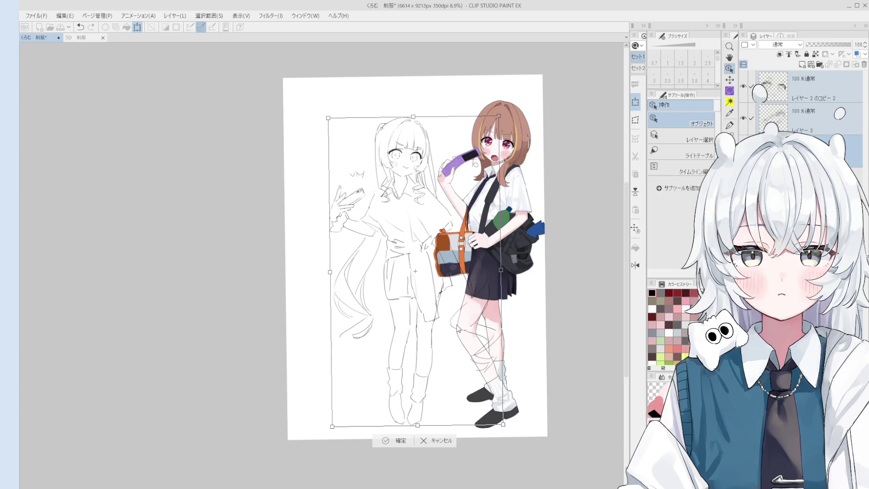
key("Return")
Hide the coloured reference girl's layer
scroll(459, 320, "down", 1)
key("h")
left_click_drag(440, 320, 490, 318)
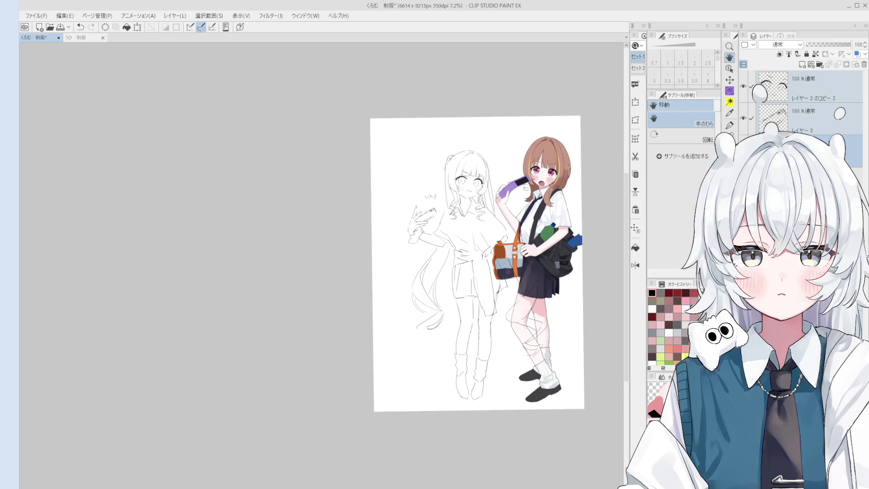
left_click(743, 150)
Erase the stray stroke near the girl's hand at her waist
scroll(462, 136, "up", 2)
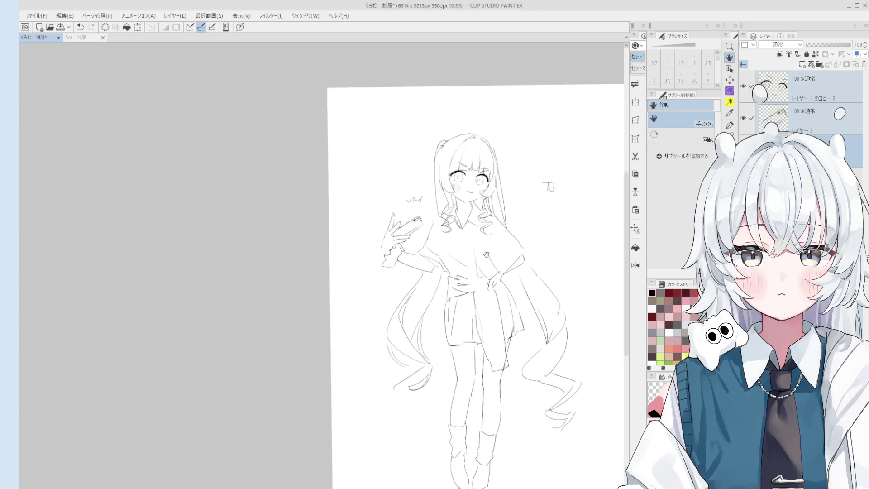
scroll(524, 281, "up", 4)
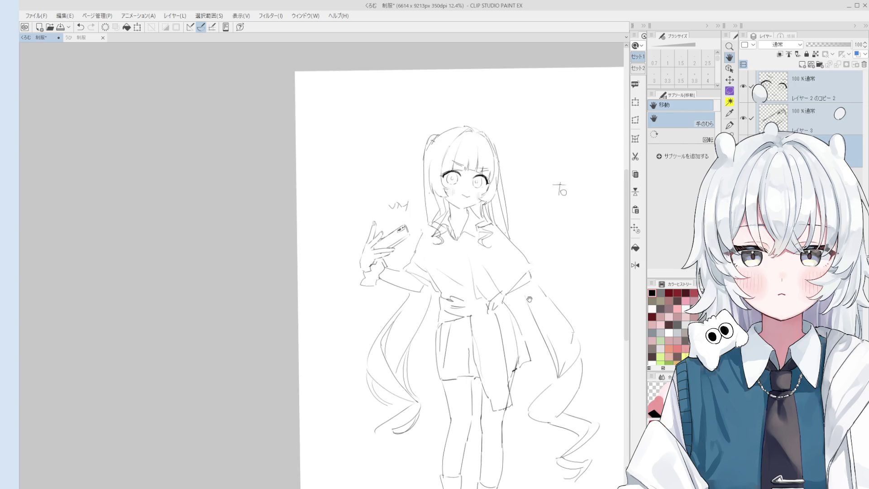
key("e")
left_click_drag(486, 282, 498, 304)
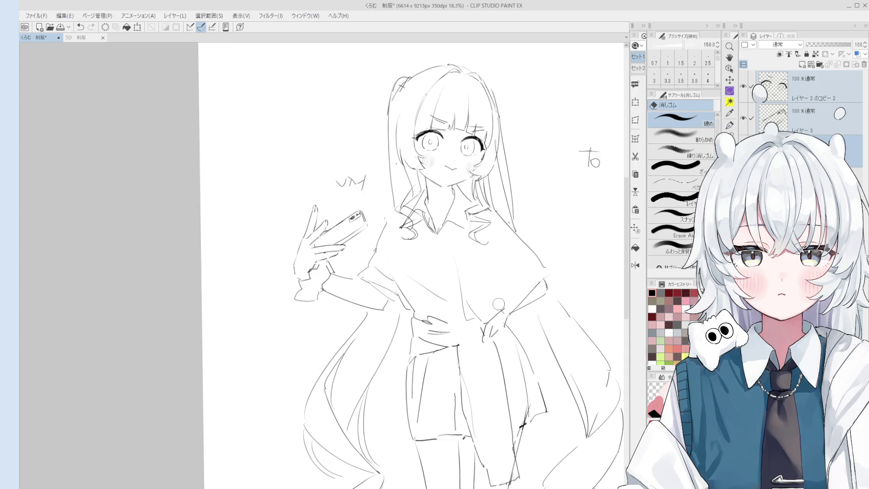
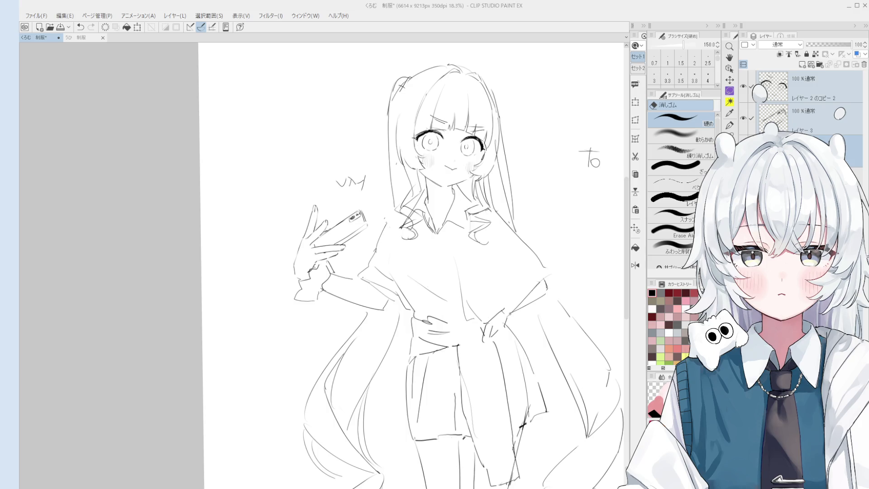
Frame the hand and redraw the peace-sign fingers gripping the phone with a slightly thicker pen
scroll(512, 337, "down", 2)
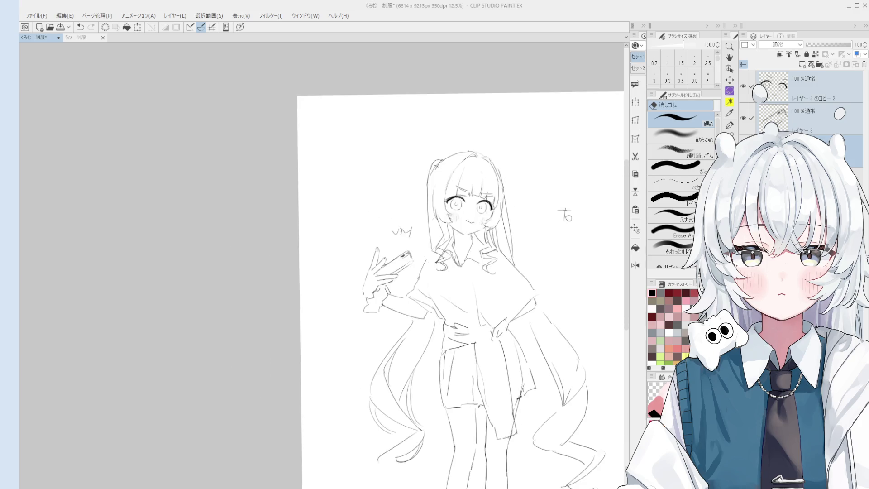
scroll(512, 338, "down", 1)
scroll(536, 208, "up", 2)
left_click_drag(510, 429, 474, 401)
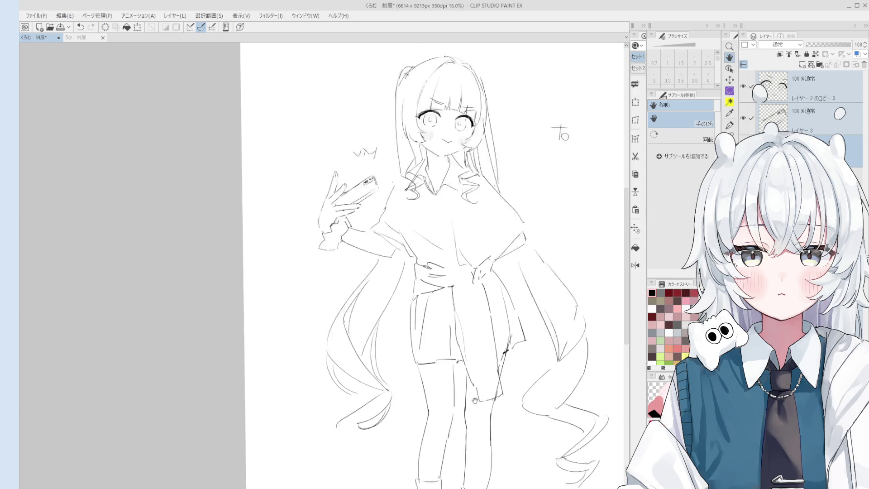
key("p")
scroll(407, 317, "down", 1)
scroll(375, 290, "up", 3)
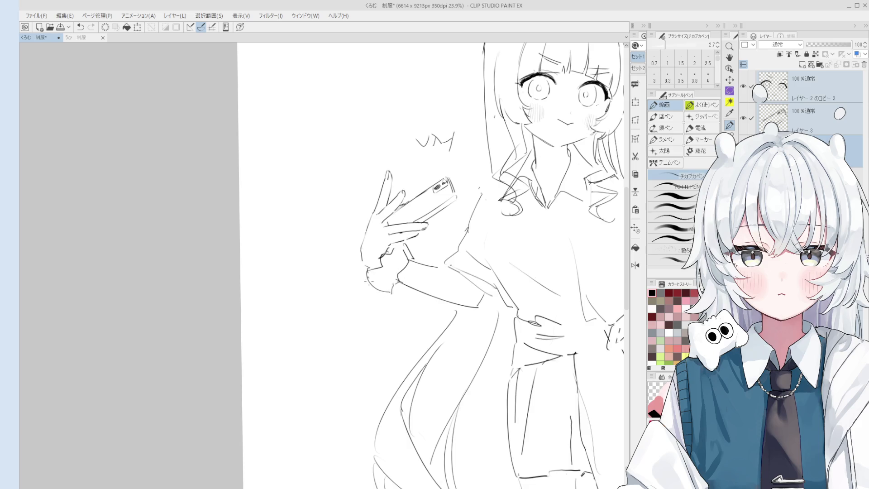
key("bracketright")
scroll(375, 285, "down", 1)
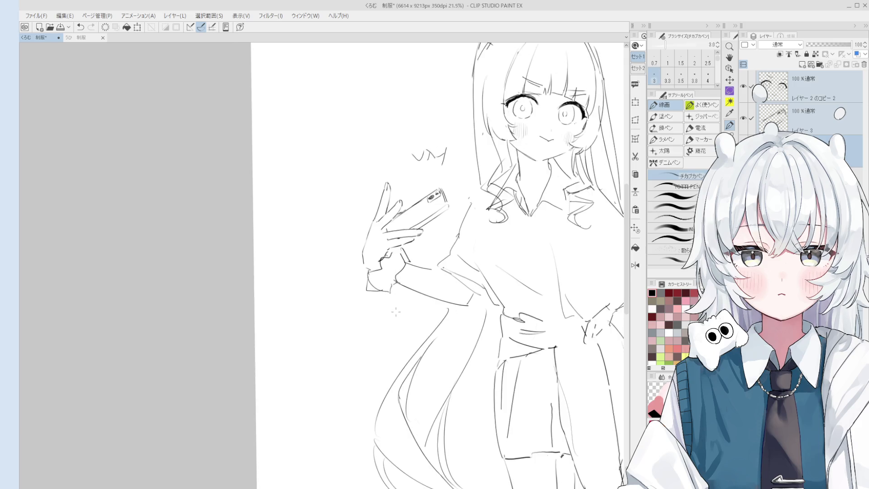
key("h")
left_click_drag(419, 309, 414, 304)
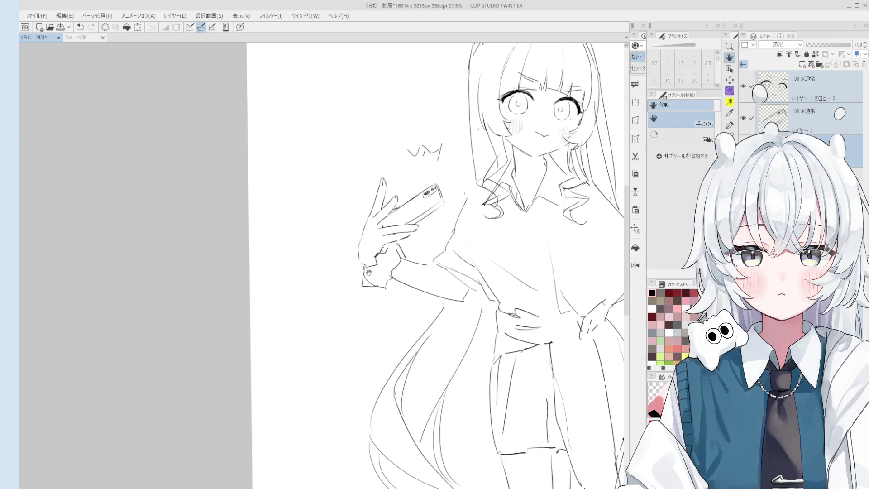
Alternate the eraser and a thinner pen to clean up and redraw the sleeve cuff
scroll(368, 272, "up", 2)
key("e")
key("p")
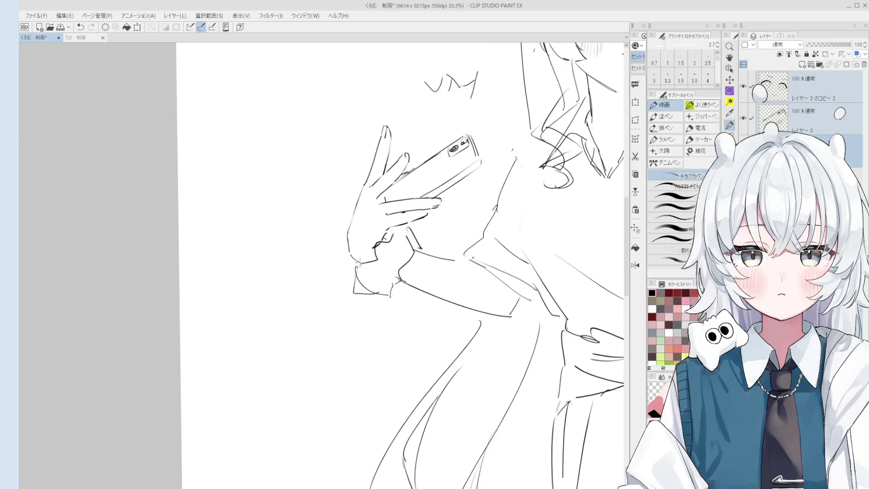
scroll(355, 261, "down", 1)
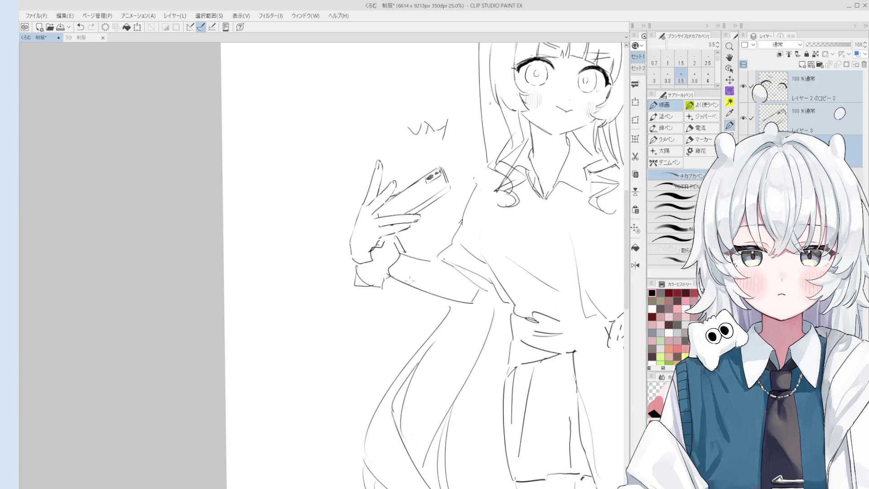
scroll(379, 250, "up", 2)
key("bracketleft")
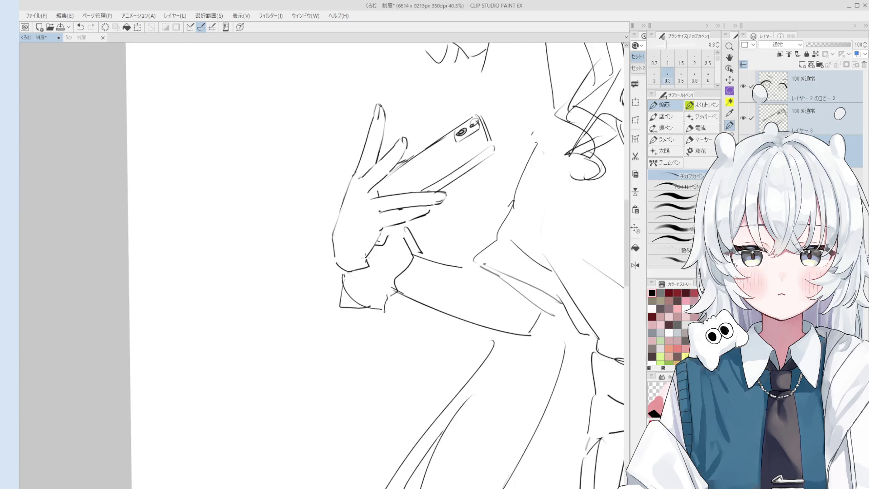
scroll(367, 258, "down", 3)
key("space")
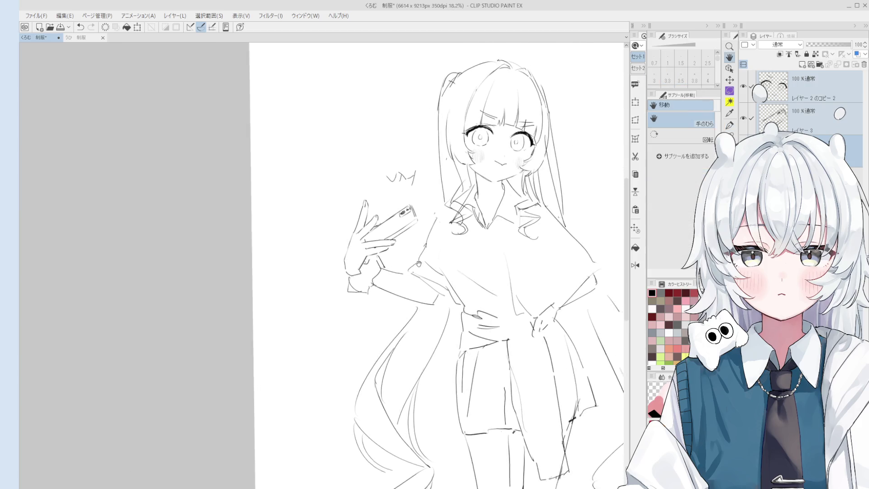
left_click_drag(418, 264, 397, 289)
key("e")
scroll(393, 267, "up", 2)
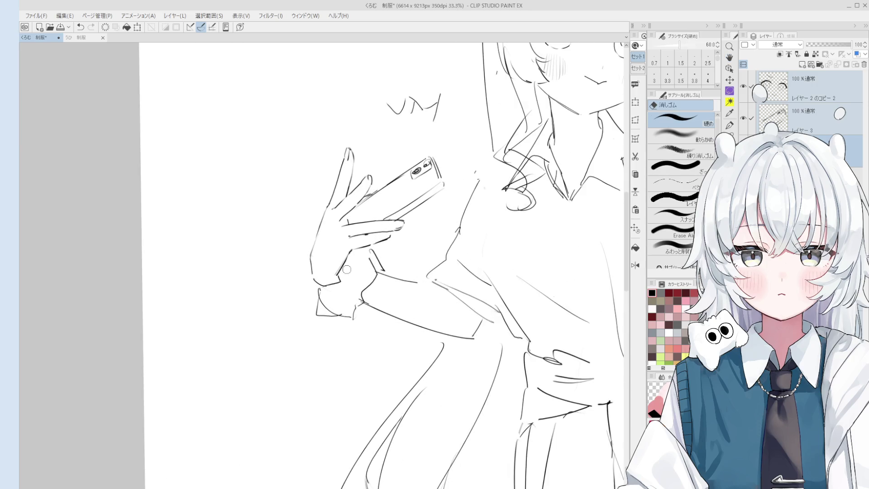
scroll(359, 254, "down", 1)
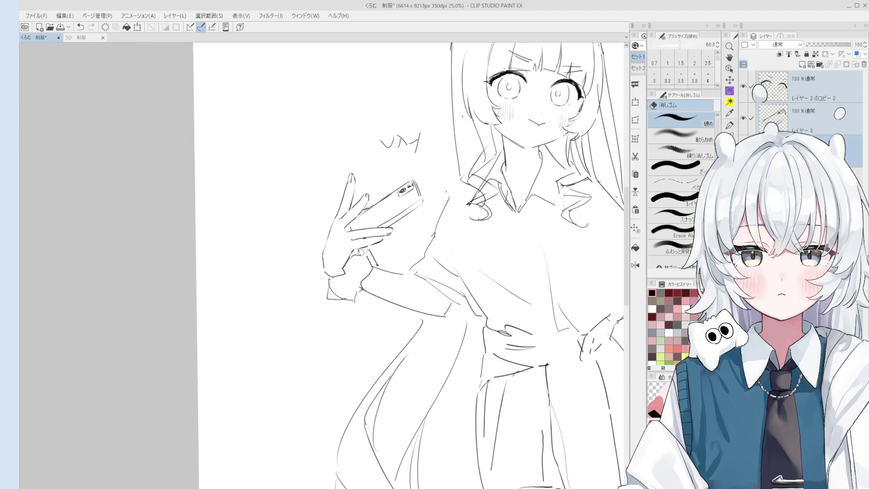
scroll(361, 253, "down", 3)
scroll(371, 258, "up", 2)
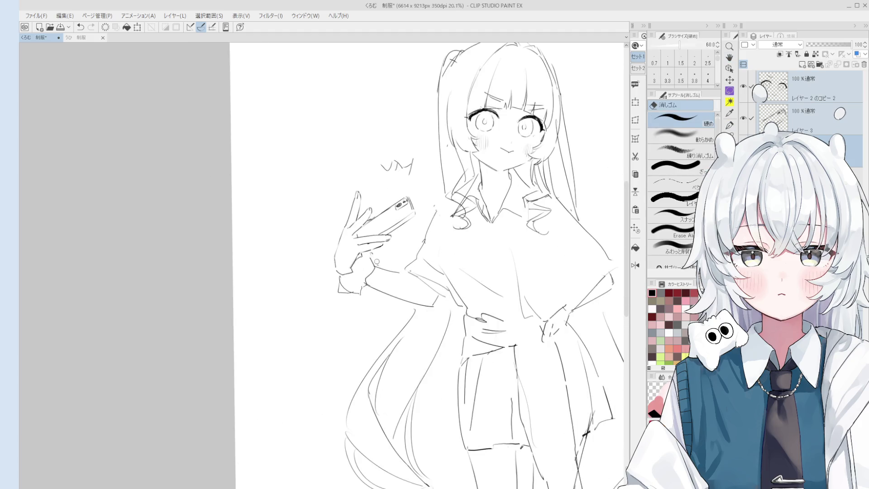
Flip the canvas horizontally and recentre the mirrored sketch to check it
key("p")
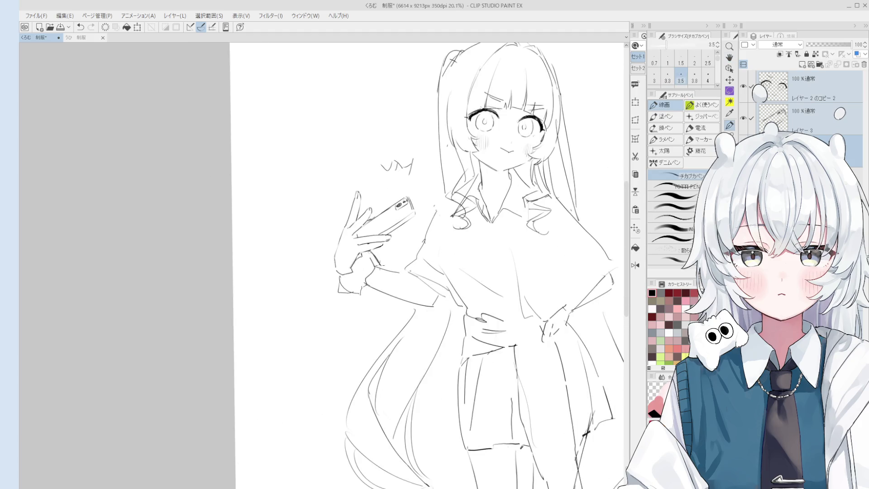
scroll(382, 267, "down", 3)
key("h")
left_click_drag(268, 275, 390, 253)
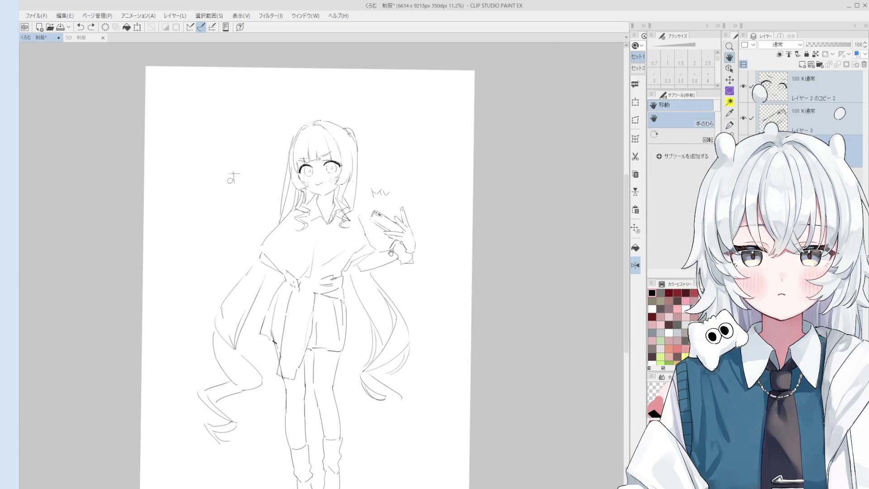
Switch to the bolder YOTTI PEN and darken the phone-holding hand strokes
scroll(391, 254, "up", 5)
key("p")
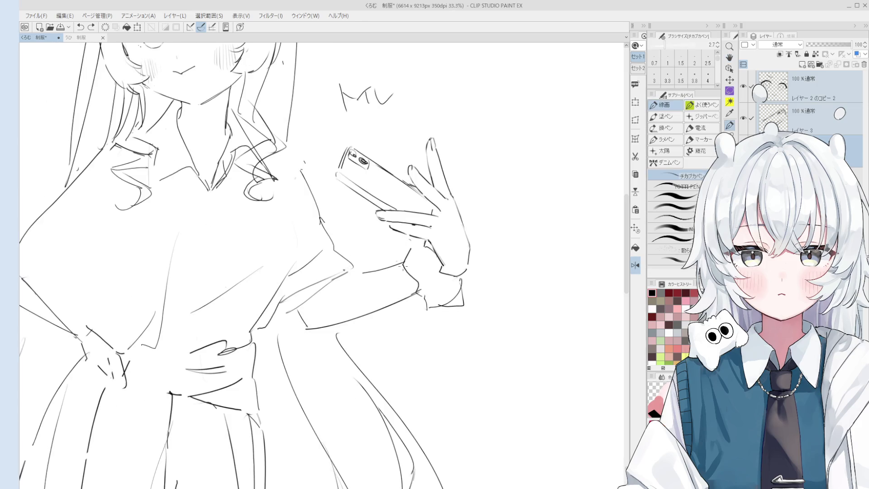
scroll(405, 267, "down", 4)
scroll(408, 258, "up", 4)
key(".")
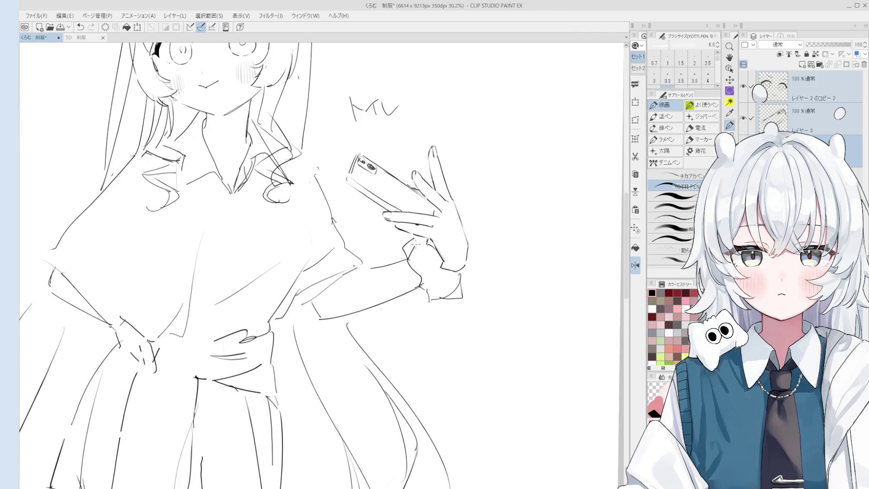
scroll(467, 320, "down", 1)
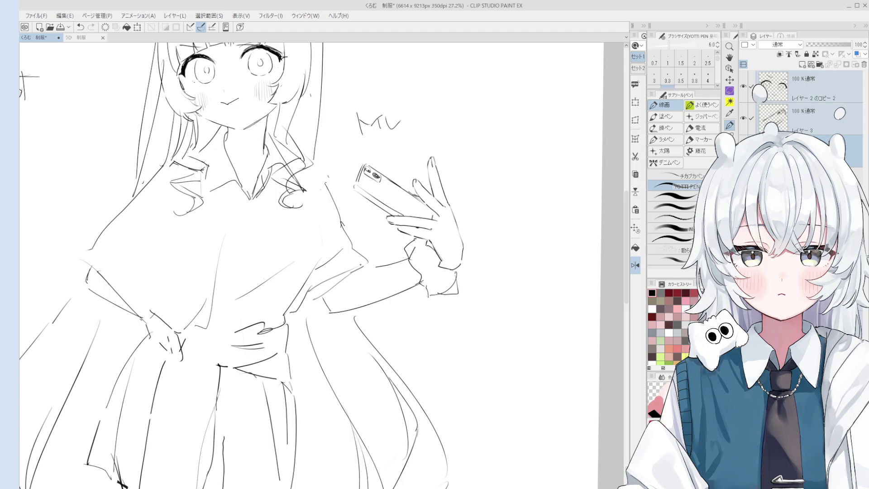
scroll(482, 361, "down", 2)
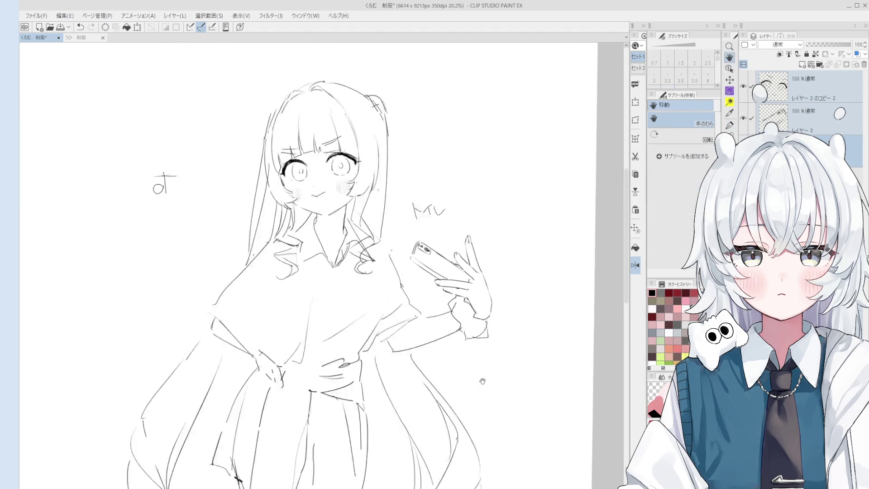
key("e")
scroll(410, 259, "up", 3)
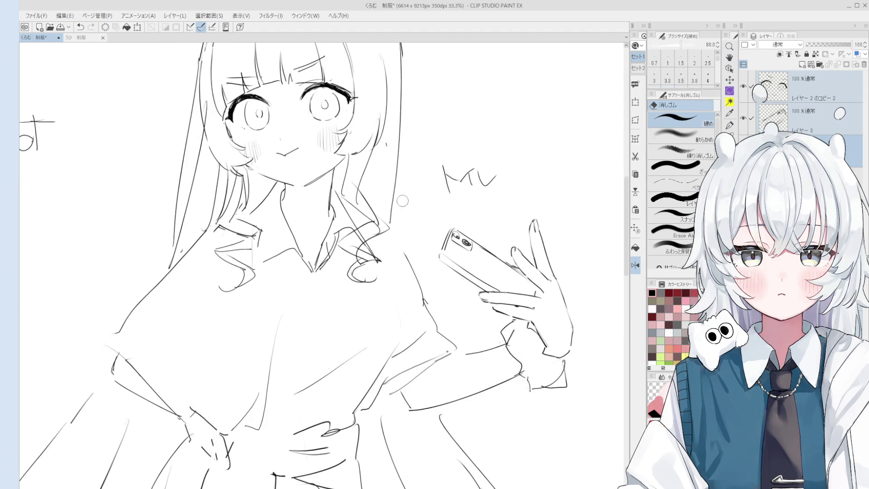
scroll(387, 148, "down", 4)
Rotate the canvas to a drawing angle and erase and rework the nearby hair and collar lines
left_click_drag(387, 148, 426, 262)
scroll(394, 177, "up", 2)
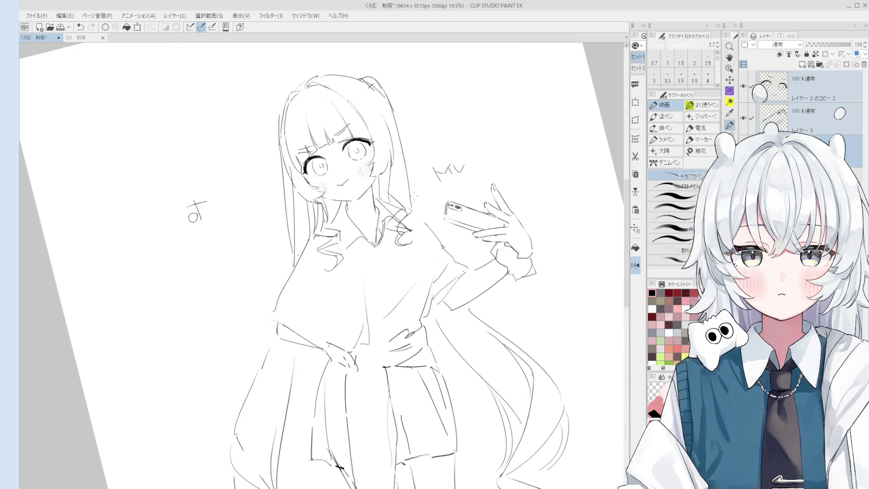
key("e")
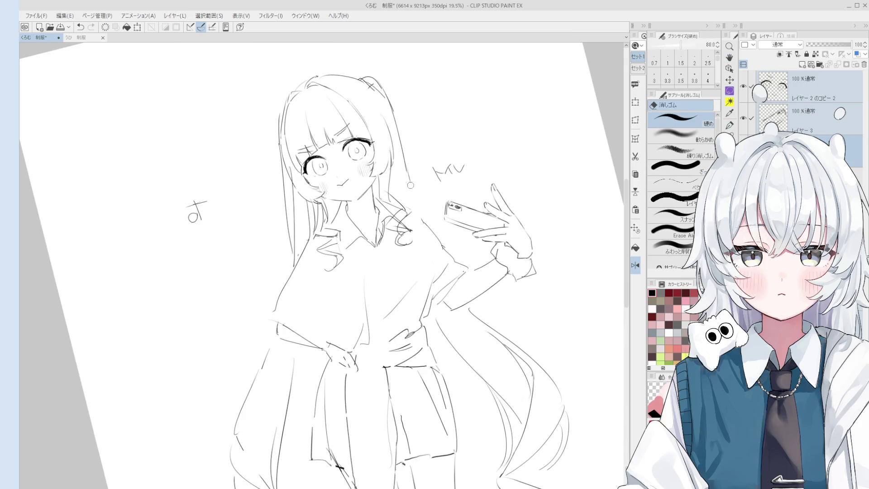
key("h")
scroll(414, 190, "down", 2)
left_click_drag(414, 191, 446, 213)
key("e")
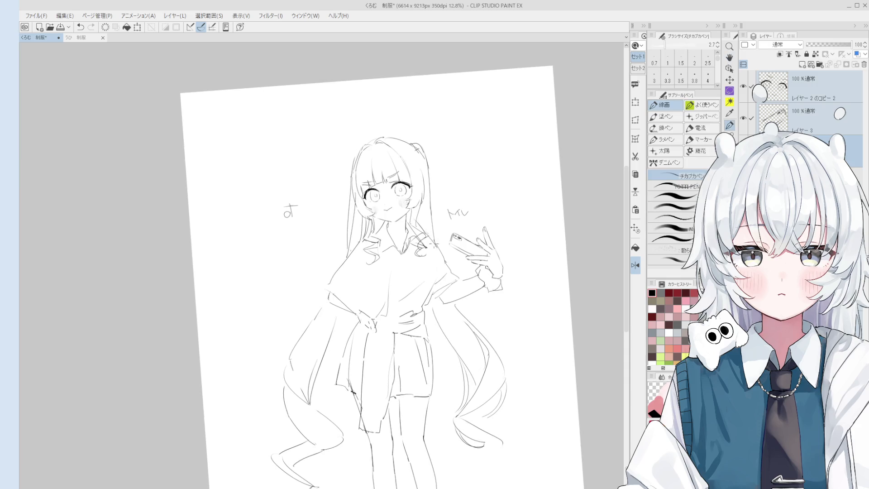
scroll(432, 242, "up", 2)
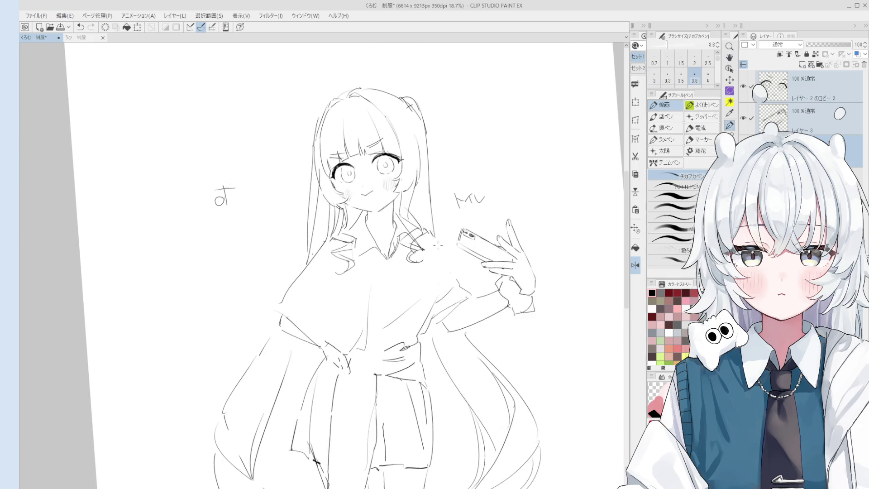
scroll(446, 260, "down", 2)
scroll(429, 231, "up", 3)
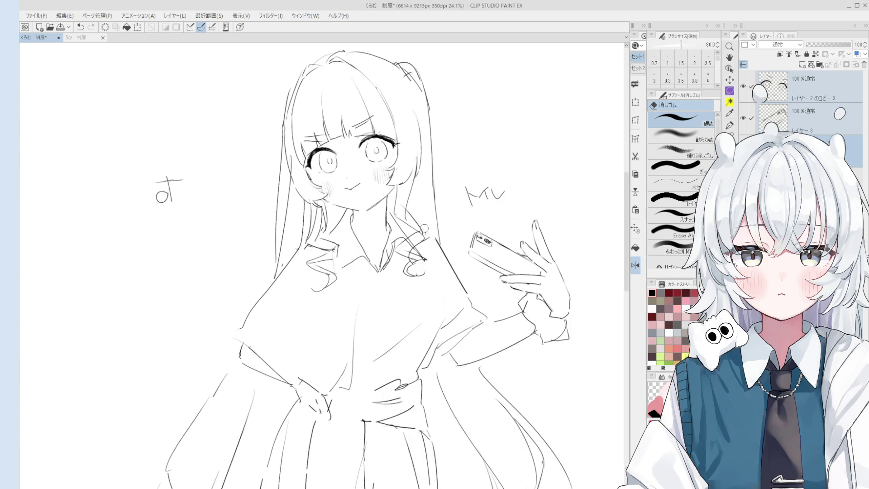
Redraw lines with the pen, undoing a small stray mark
key("p")
left_click_drag(439, 237, 450, 247)
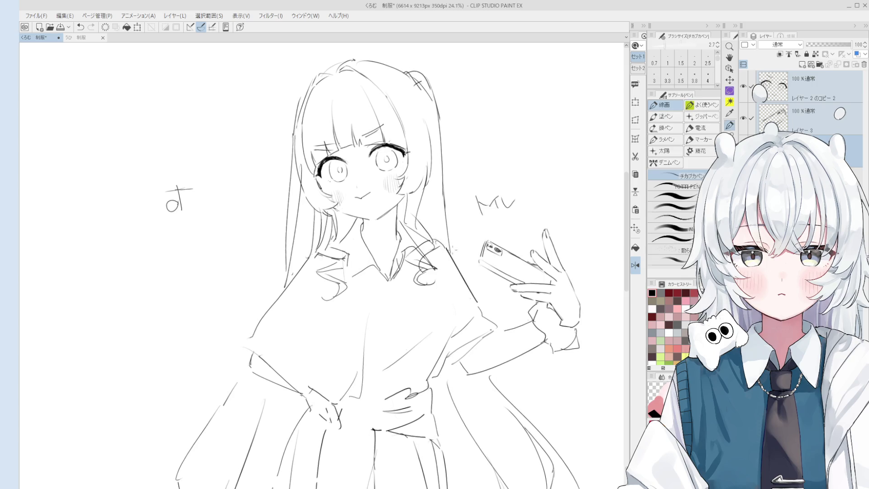
key("ctrl+z")
scroll(441, 244, "down", 3)
left_click_drag(441, 243, 450, 285)
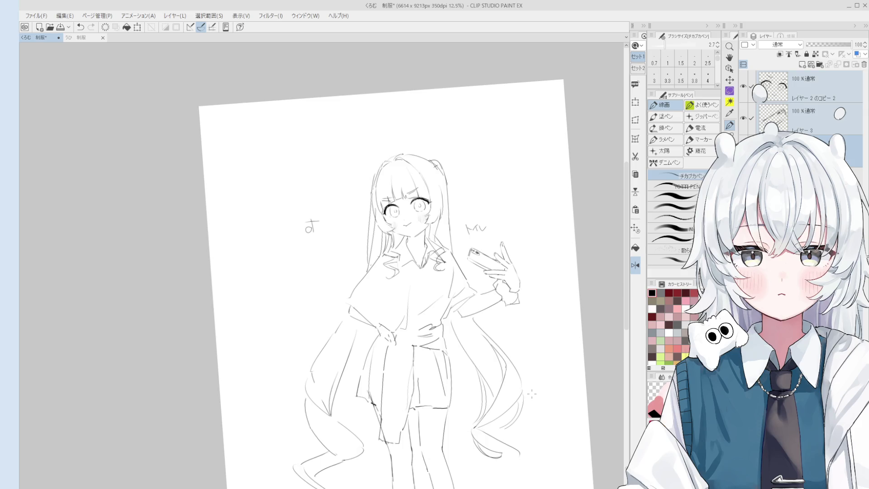
Unmirror the canvas and erase the scribbled strokes by the left collar
key("h")
key("e")
left_click_drag(407, 272, 452, 271)
scroll(407, 271, "up", 3)
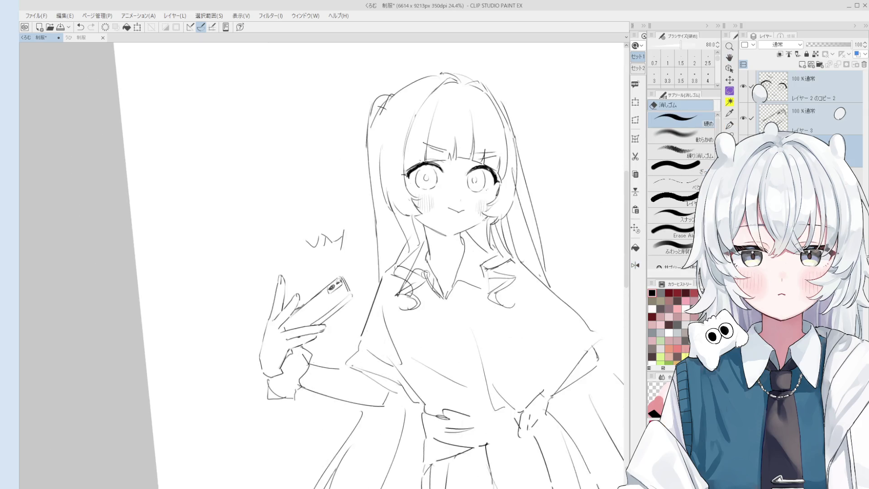
scroll(410, 265, "up", 2)
key("p")
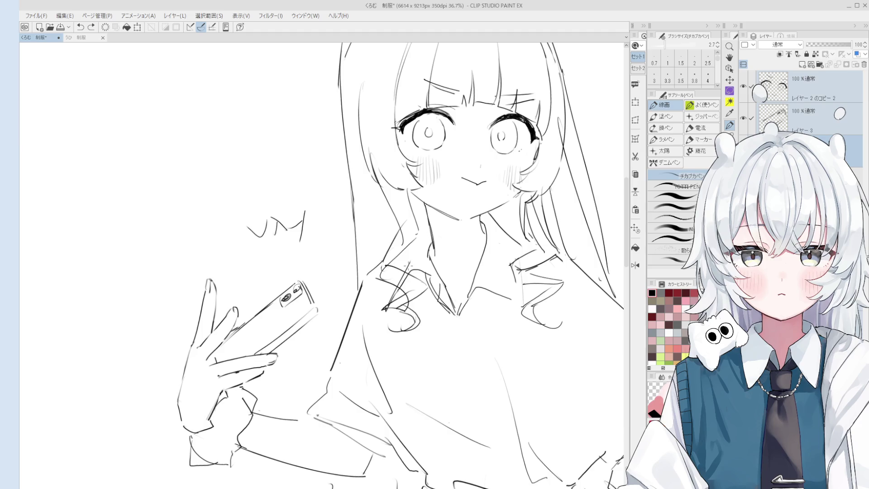
scroll(407, 265, "down", 1)
left_click_drag(407, 265, 399, 251)
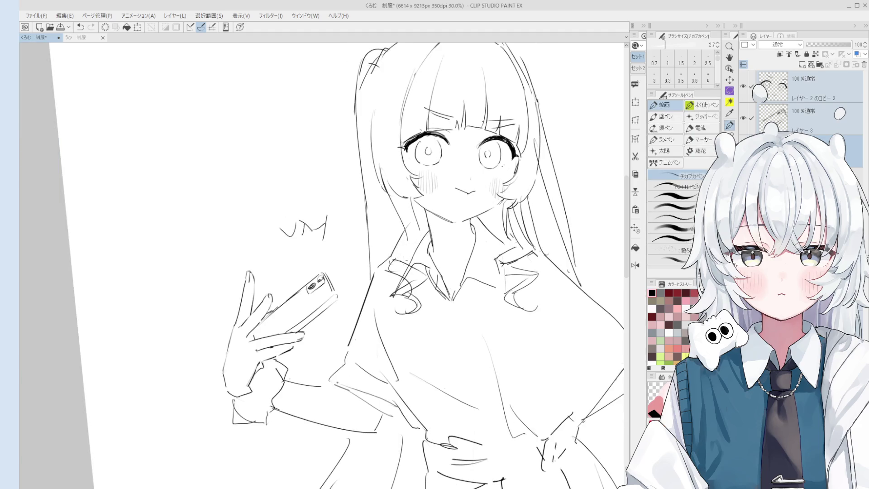
scroll(407, 271, "down", 1)
key("e")
mouse_move(407, 288)
left_mouse_down()
mouse_move(400, 292)
mouse_move(418, 301)
left_mouse_up()
Redraw the collar as a hook-shaped stroke, undoing failed attempts until it reads neatly
key("ctrl+z")
mouse_move(394, 290)
left_mouse_down()
mouse_move(408, 309)
mouse_move(409, 281)
mouse_move(406, 311)
left_mouse_up()
key("ctrl+z")
scroll(412, 294, "down", 2)
key("ctrl+z")
key("ctrl+z")
scroll(406, 310, "down", 2)
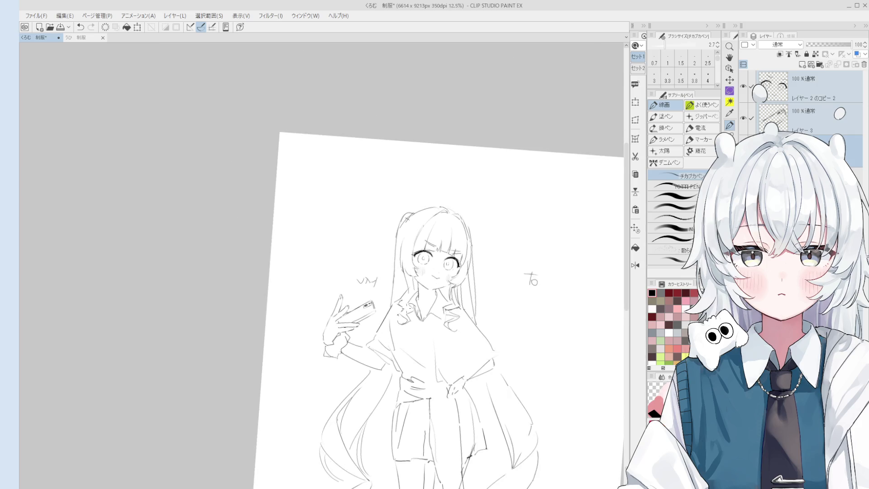
key("e")
scroll(443, 301, "up", 3)
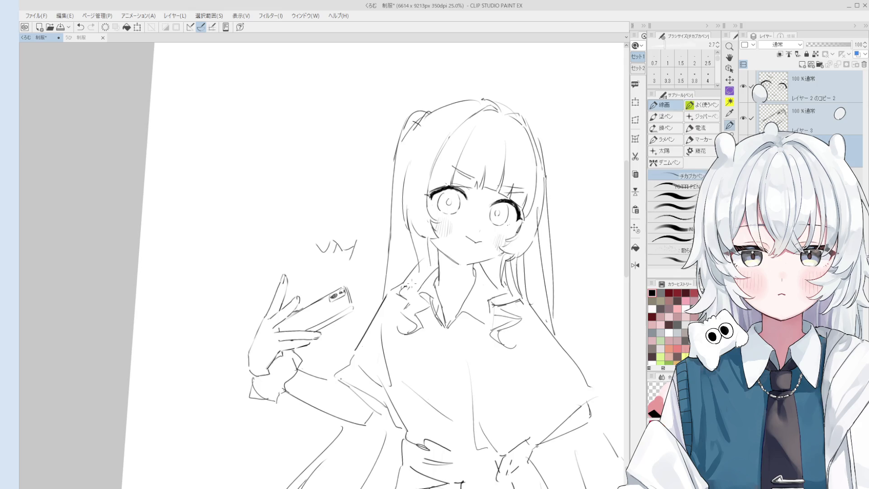
scroll(412, 277, "down", 1)
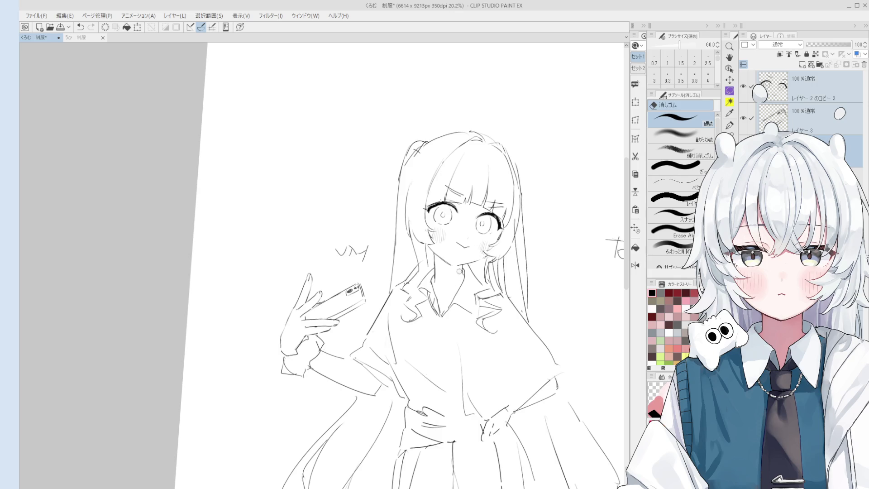
scroll(425, 312, "up", 4)
Select Layer 3 and rework the smartphone outline with alternating pen and eraser
key("p")
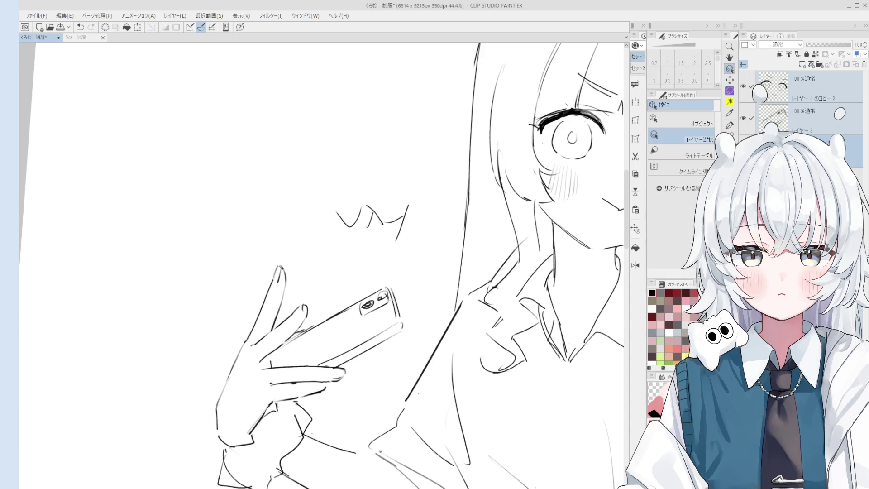
left_click(397, 317, "ctrl")
key("p")
scroll(397, 319, "down", 1)
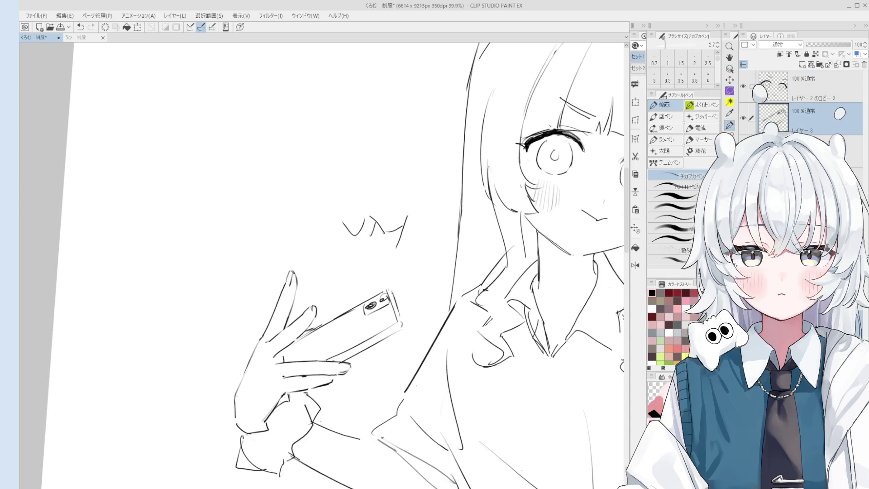
key("e")
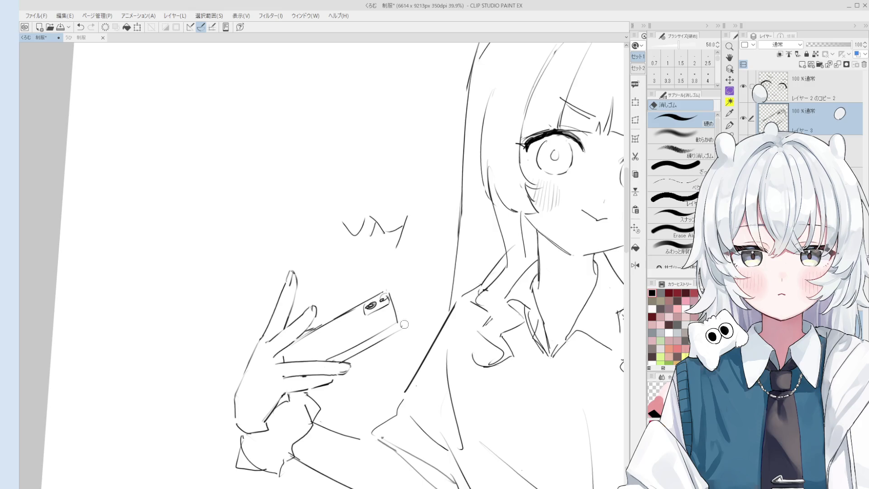
key("p")
scroll(396, 306, "down", 1)
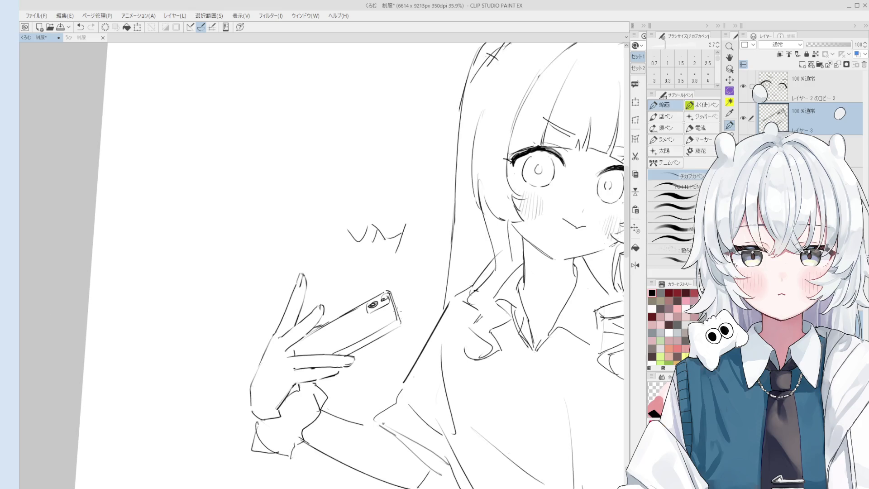
scroll(396, 312, "down", 1)
scroll(406, 325, "up", 6)
key("e")
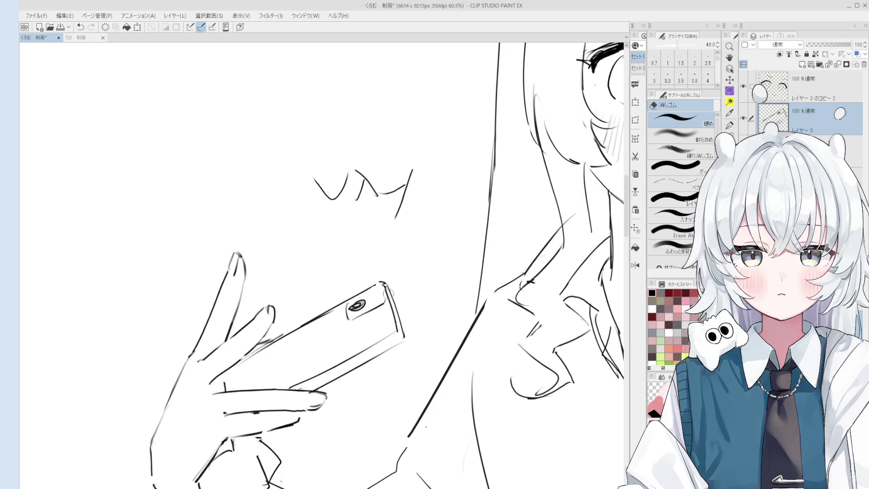
key("p")
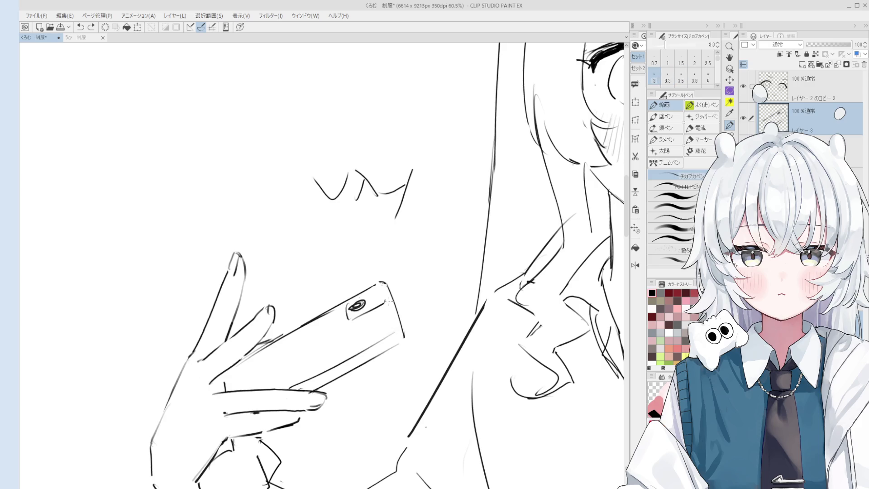
Set the pen size to 2.7 and fill in the phone's camera lens
key("bracketright")
scroll(396, 317, "down", 2)
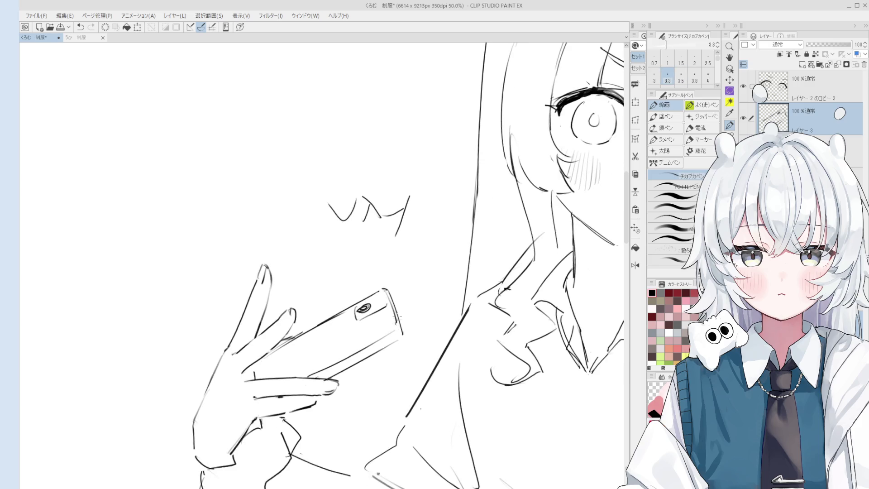
scroll(398, 316, "down", 2)
key("bracketleft")
key("bracketleft")
scroll(388, 304, "up", 3)
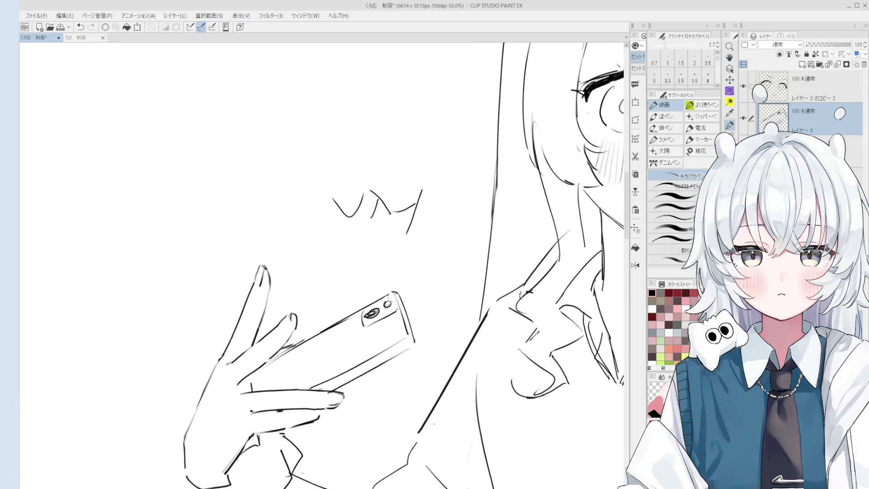
left_click_drag(391, 309, 384, 311)
scroll(389, 310, "down", 3)
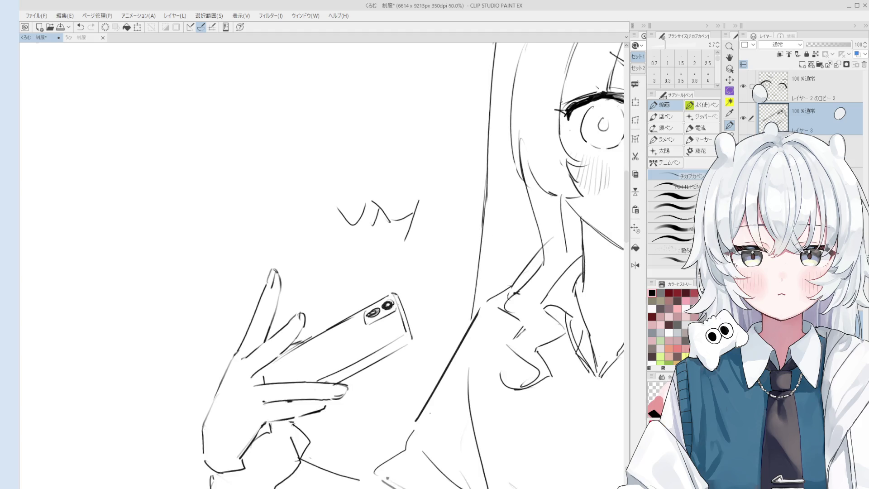
Draw a firm line along the phone's lower edge and erase around it
key("e")
scroll(389, 310, "up", 1)
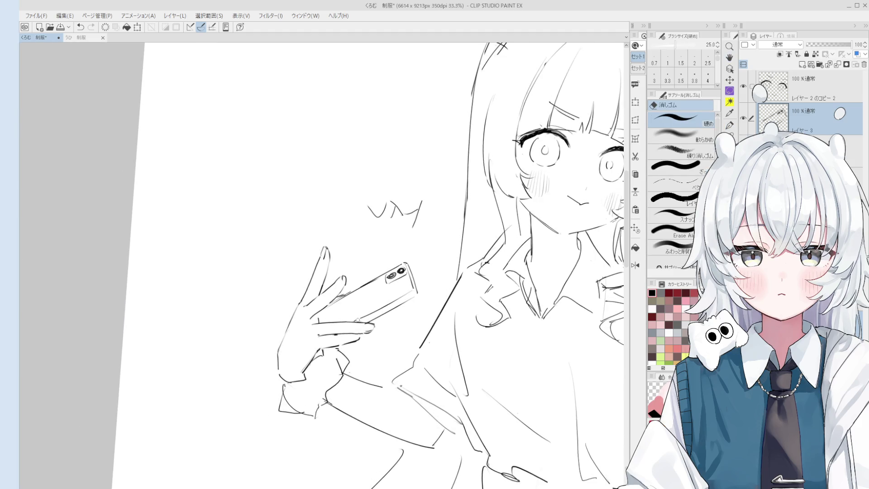
key("p")
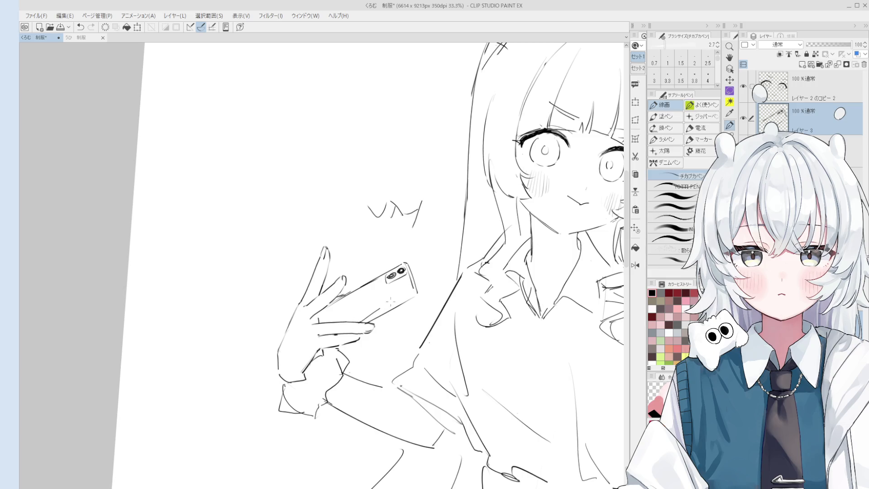
left_click_drag(364, 321, 416, 295)
scroll(415, 293, "down", 1)
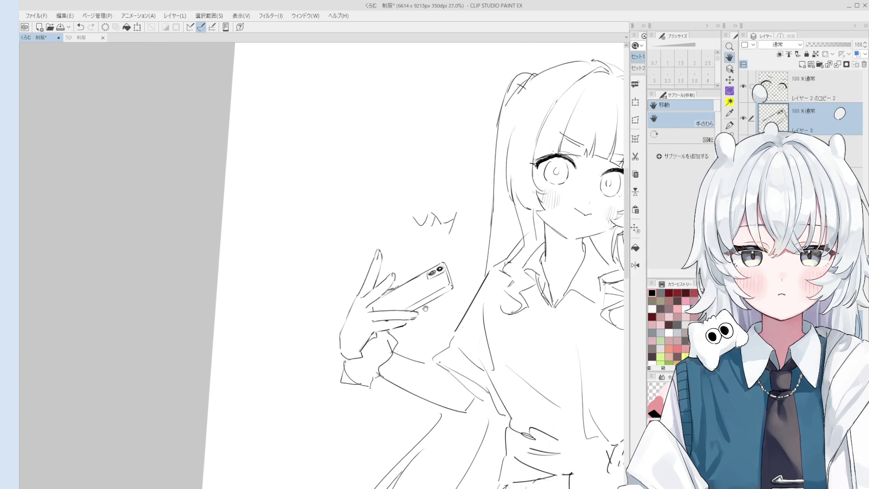
key("e")
scroll(407, 299, "up", 2)
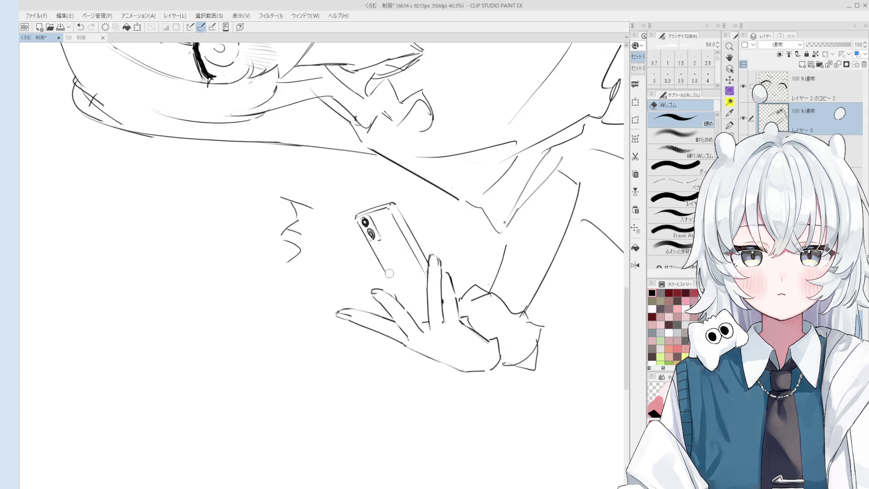
Pan down to the chest and draw the V-shaped collar and bow tie, redoing a failed stroke
key("p")
scroll(391, 305, "down", 1)
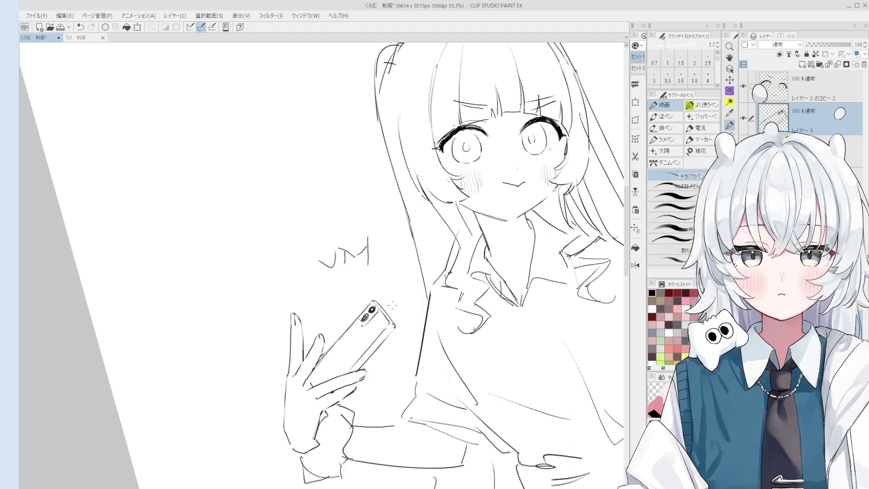
scroll(509, 378, "down", 4)
left_click_drag(462, 317, 509, 379)
key("p")
scroll(498, 376, "up", 1)
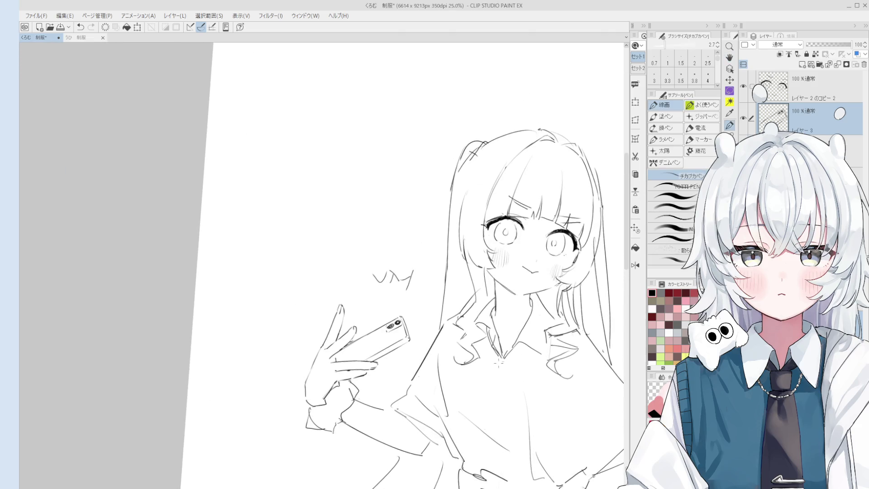
mouse_move(478, 357)
left_mouse_down()
mouse_move(481, 389)
mouse_move(501, 363)
mouse_move(498, 372)
mouse_move(531, 355)
mouse_move(520, 391)
left_mouse_up()
key("ctrl+z")
key("ctrl+z")
key("ctrl+z")
mouse_move(504, 360)
left_mouse_down()
mouse_move(532, 367)
mouse_move(522, 395)
mouse_move(506, 372)
left_mouse_up()
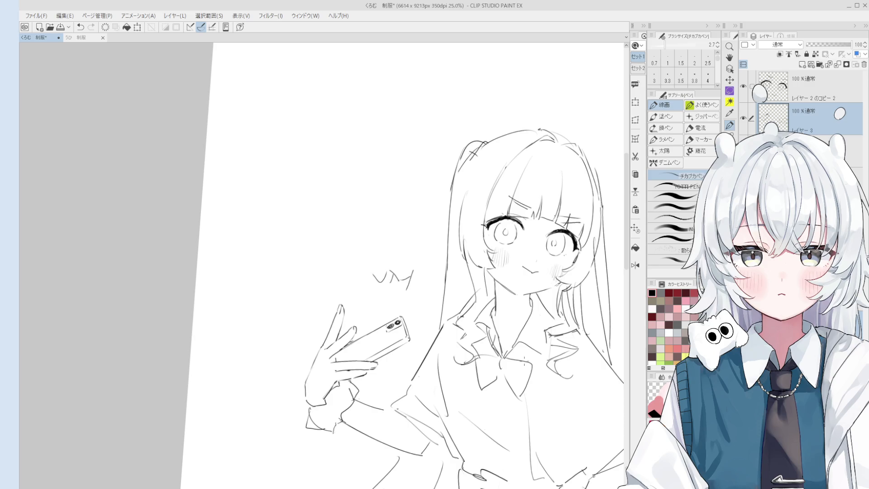
Refine the bow tie's two loops and knot, alternating eraser and pen and undoing a stroke
key("e")
scroll(525, 362, "up", 3)
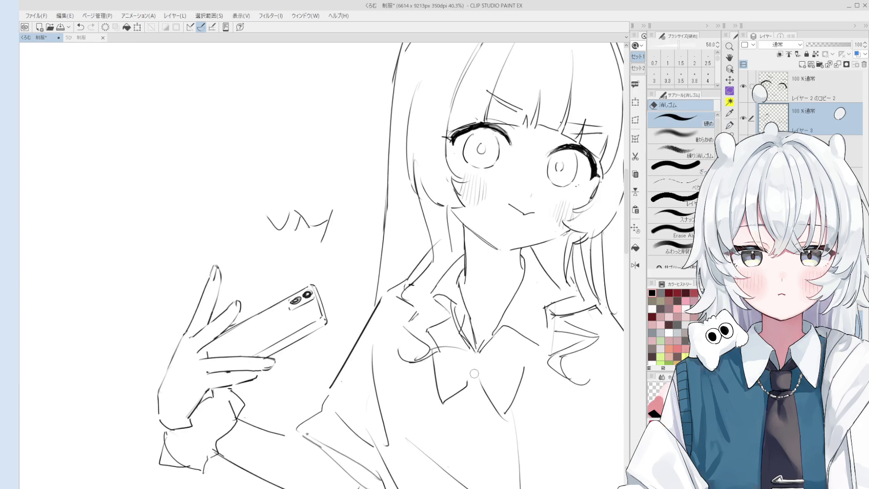
key("p")
key("ctrl+z")
scroll(483, 371, "down", 1)
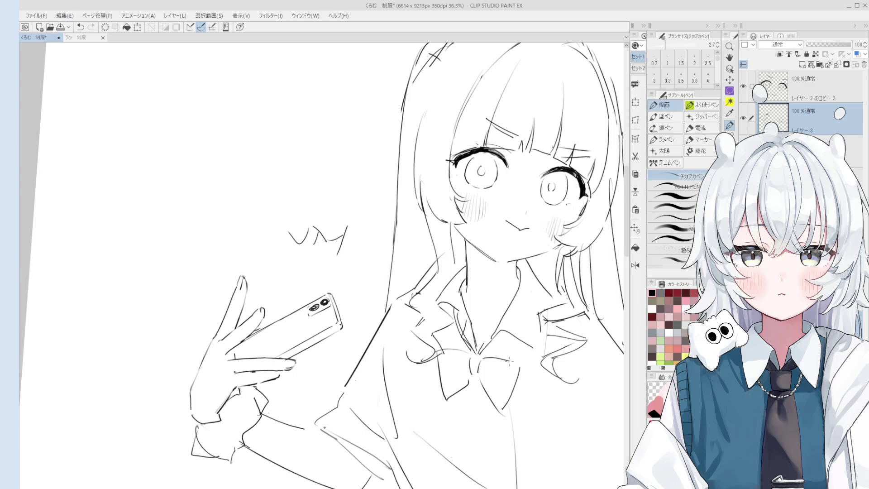
key("e")
key("p")
scroll(503, 409, "down", 1)
key("e")
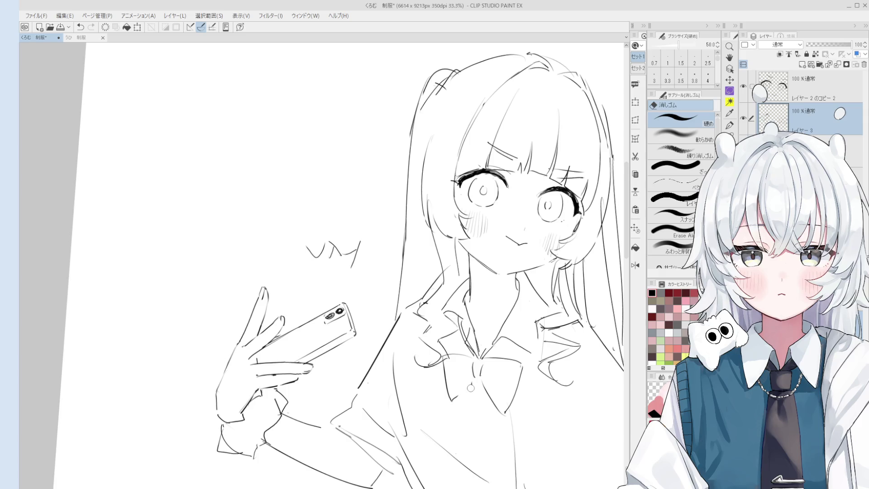
Pan and zoom out to review the whole figure
key("h")
left_click_drag(485, 403, 487, 399)
key("p")
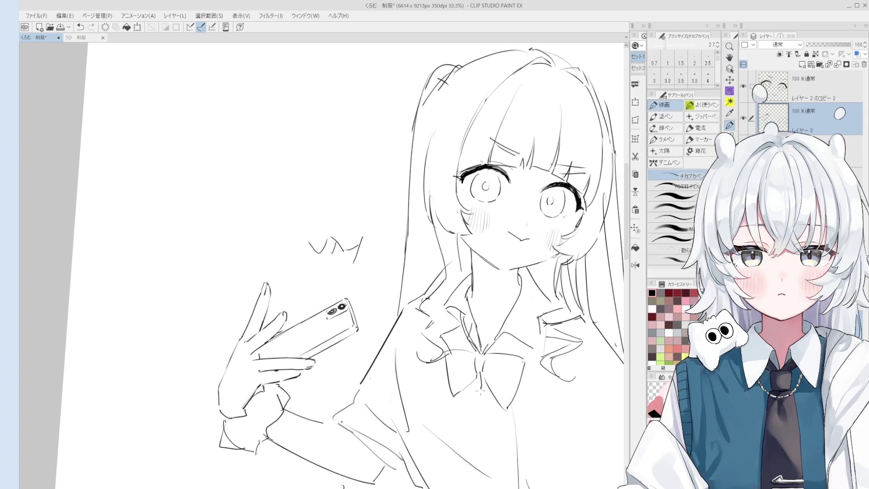
scroll(446, 379, "down", 1)
scroll(475, 385, "down", 1)
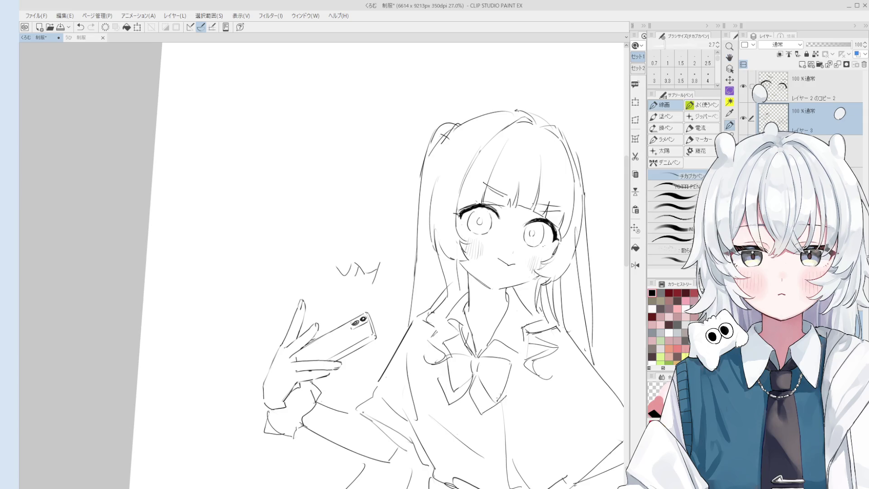
key("h")
scroll(495, 398, "down", 5)
left_click_drag(493, 397, 489, 375)
key("p")
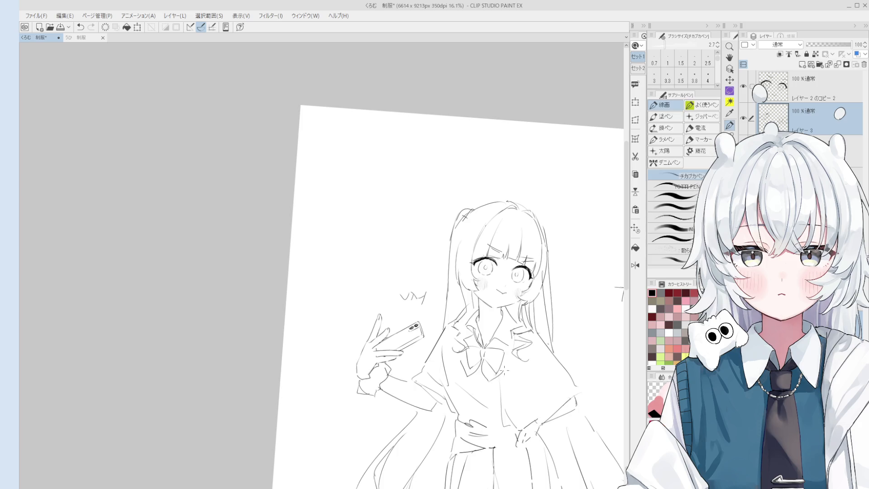
Undo a stray stroke and redraw the short mark beside the figure
key("h")
left_click_drag(502, 368, 501, 339)
scroll(547, 369, "down", 2)
mouse_move(547, 369)
left_mouse_down()
mouse_move(554, 373)
mouse_move(521, 337)
mouse_move(533, 365)
left_mouse_up()
key("p")
key("ctrl+z")
key("ctrl+z")
left_click_drag(514, 290, 521, 298)
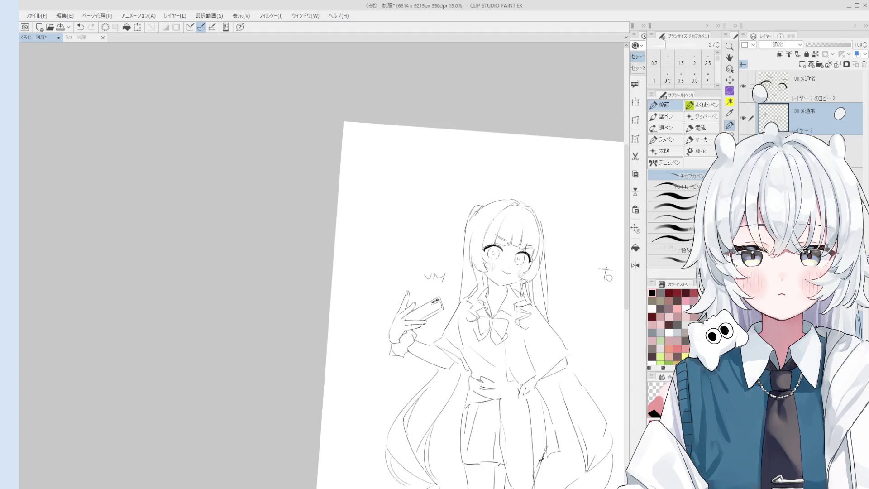
Merge Layer 3 down into the layer beneath it
scroll(520, 283, "up", 3)
key("e")
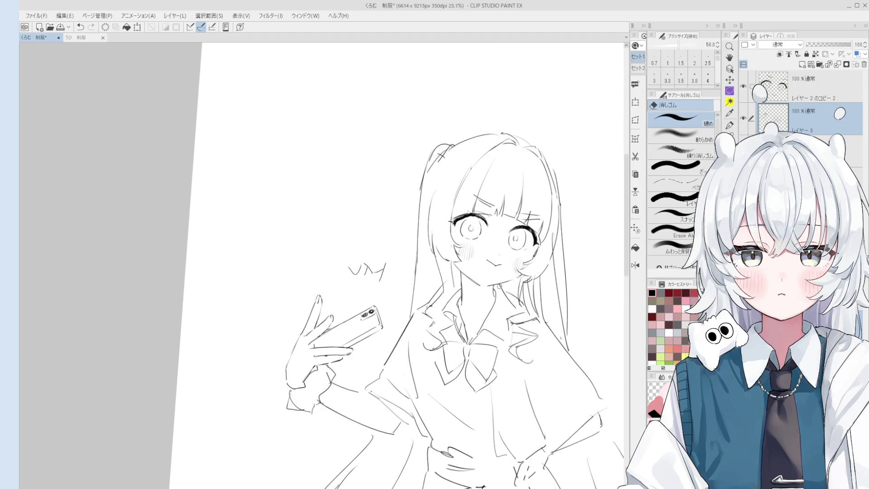
left_click(511, 300, "ctrl")
left_click(810, 118)
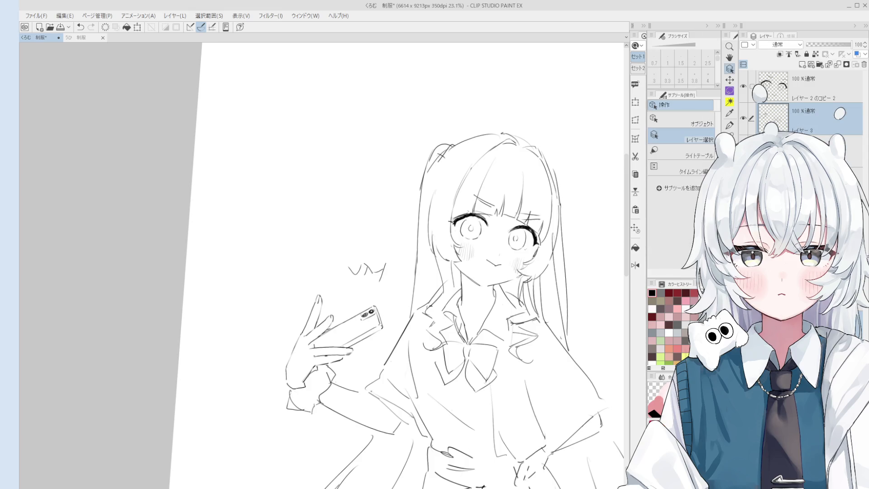
left_click(838, 66)
Zoom out and pan so the whole figure is visible
key("e")
scroll(537, 327, "up", 2)
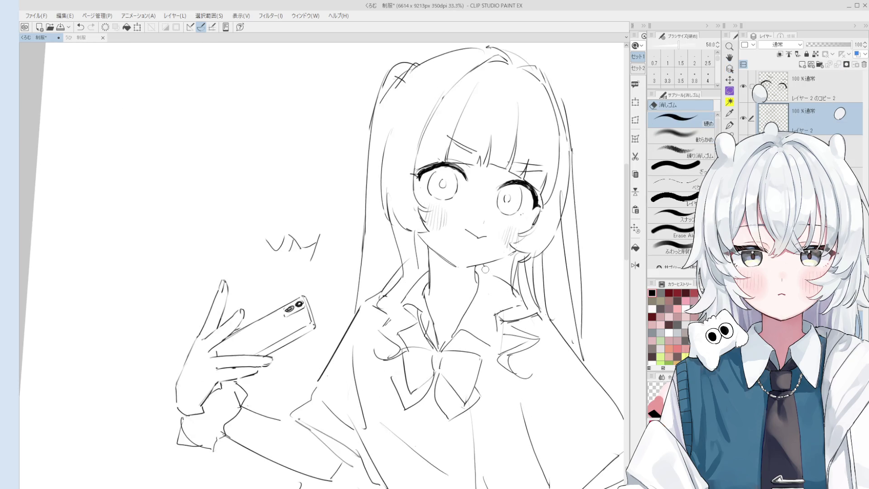
key("p")
scroll(483, 272, "down", 1)
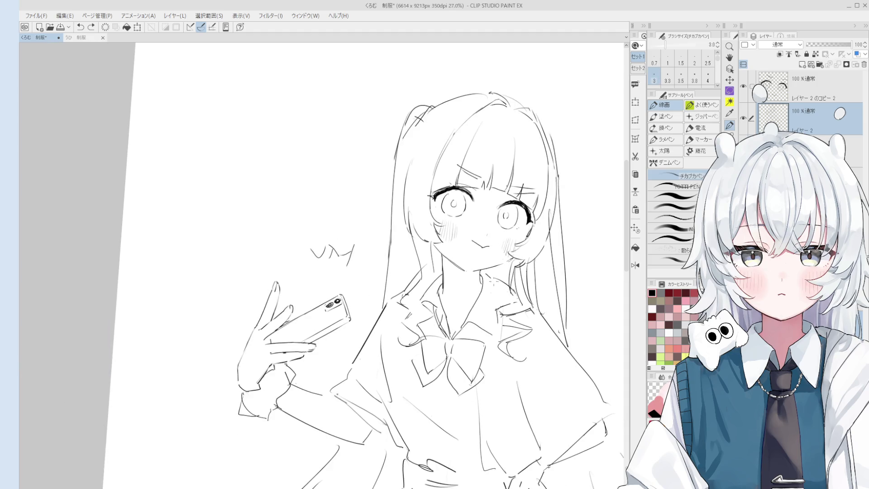
scroll(498, 284, "down", 3)
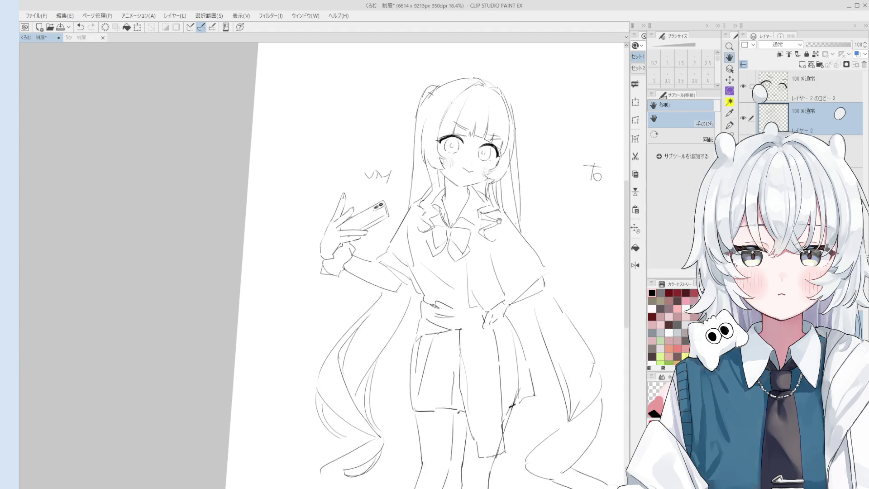
left_click_drag(498, 292, 505, 252)
Replace the last sleeve stroke with a new sleeve line near the shoulder
key("e")
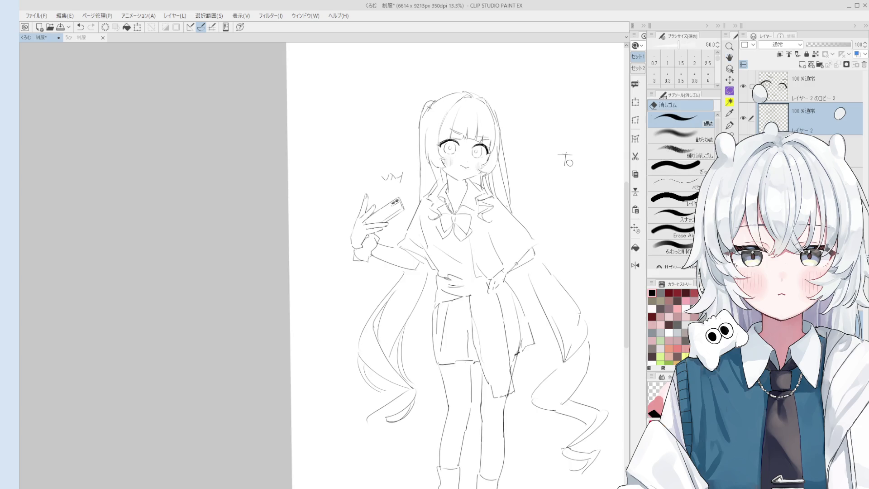
scroll(525, 253, "up", 2)
key("p")
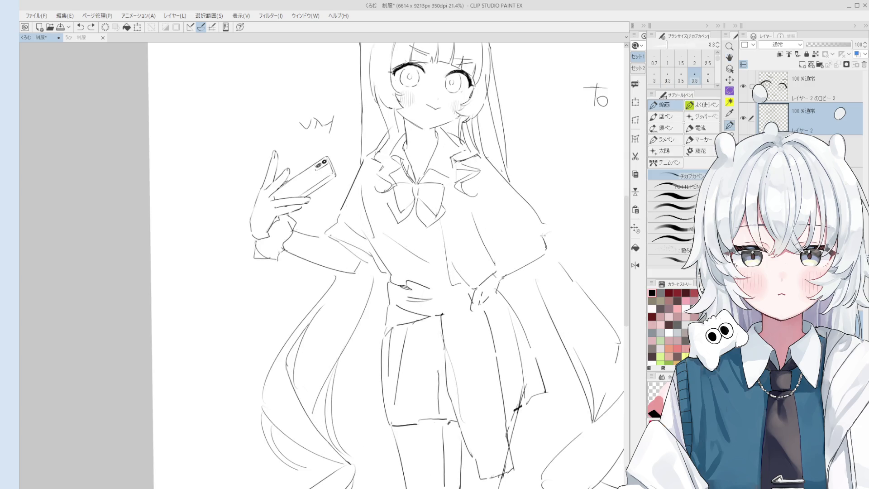
scroll(501, 261, "down", 2)
key("e")
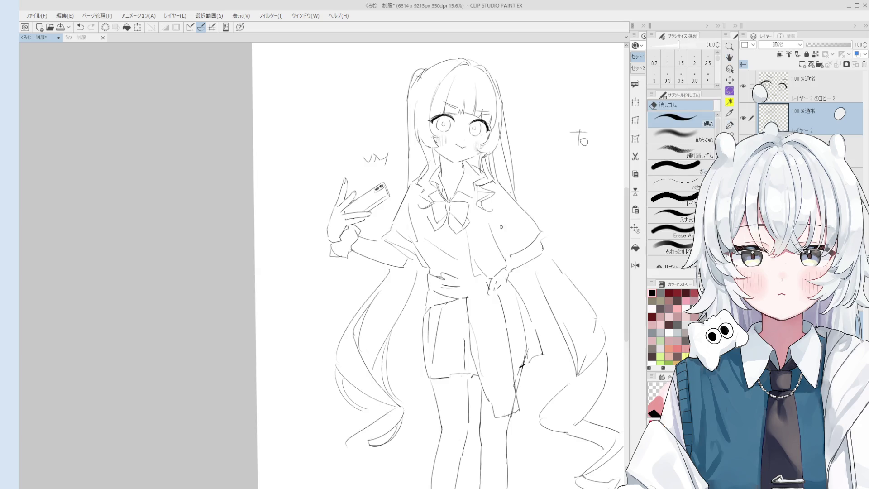
key("p")
key("ctrl+z")
left_click_drag(495, 195, 498, 213)
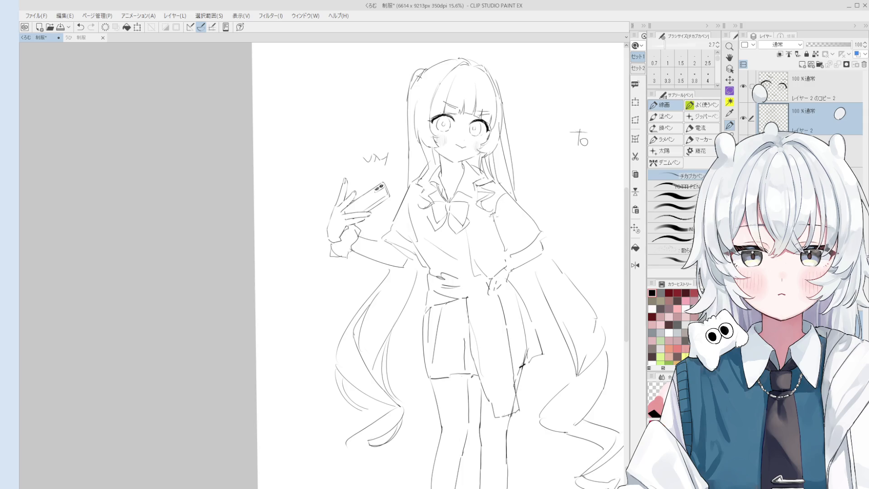
Erase stray lines at the left shoulder and redraw the left shoulder line
key("e")
left_click_drag(402, 192, 398, 221)
key("p")
key("ctrl+z")
left_click_drag(409, 181, 401, 213)
Zoom in on the upper body and erase the small note beside the phone
mouse_move(453, 226)
left_mouse_down()
mouse_move(443, 217)
mouse_move(421, 233)
left_mouse_up()
left_click_drag(425, 285, 420, 234)
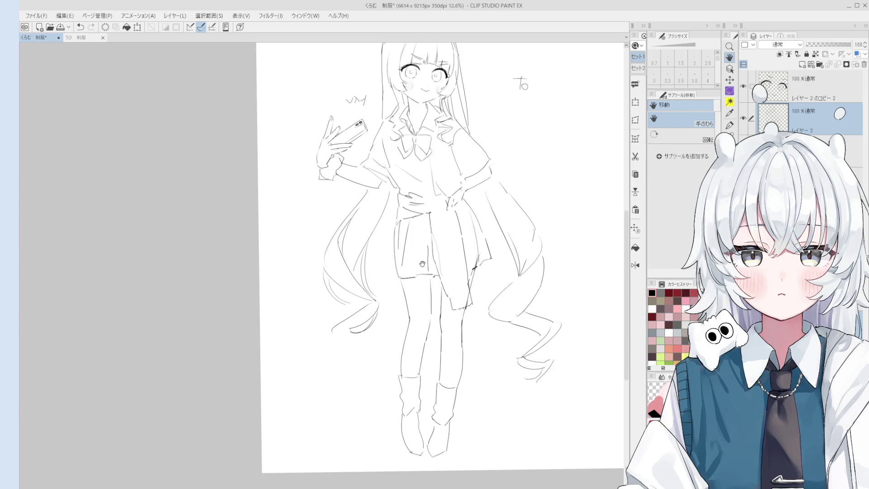
scroll(382, 242, "up", 3)
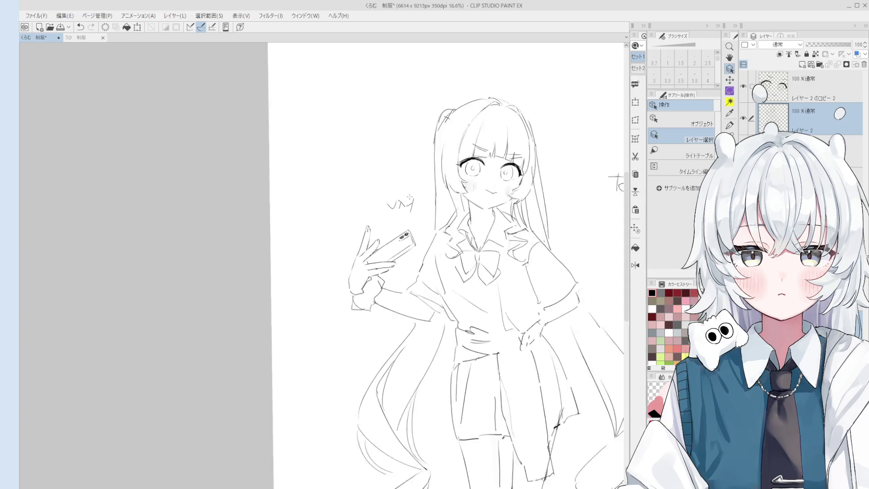
key("o")
key("e")
left_click_drag(398, 206, 416, 203)
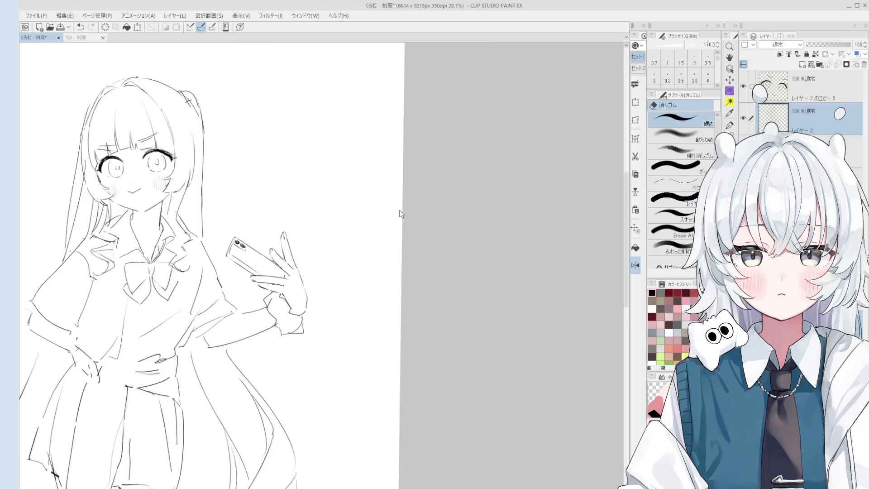
Mirror the canvas horizontally and pan around to review the whole figure
scroll(451, 248, "down", 2)
key("h")
left_click_drag(410, 247, 474, 234)
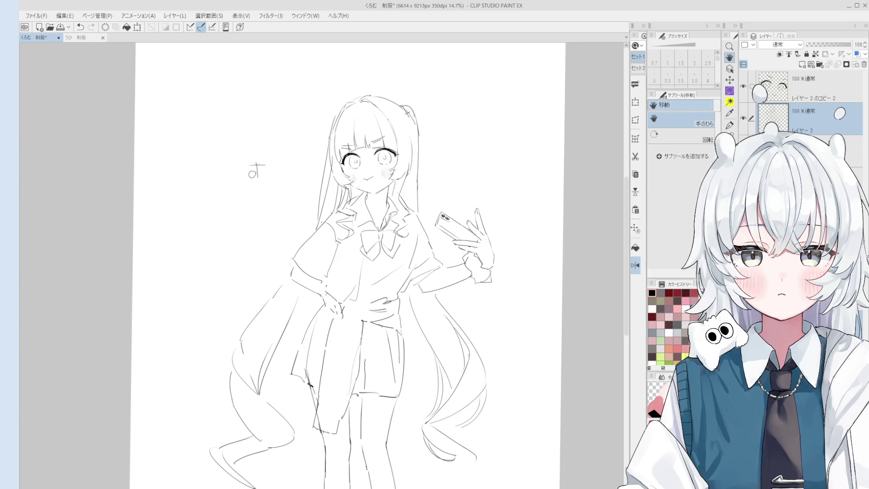
mouse_move(406, 329)
left_mouse_down()
mouse_move(459, 314)
mouse_move(478, 292)
mouse_move(463, 242)
left_mouse_up()
left_click_drag(560, 336, 557, 316)
scroll(557, 317, "down", 1)
mouse_move(445, 333)
left_mouse_down()
mouse_move(495, 333)
mouse_move(519, 307)
left_mouse_up()
scroll(520, 317, "up", 1)
left_click_drag(527, 398, 528, 432)
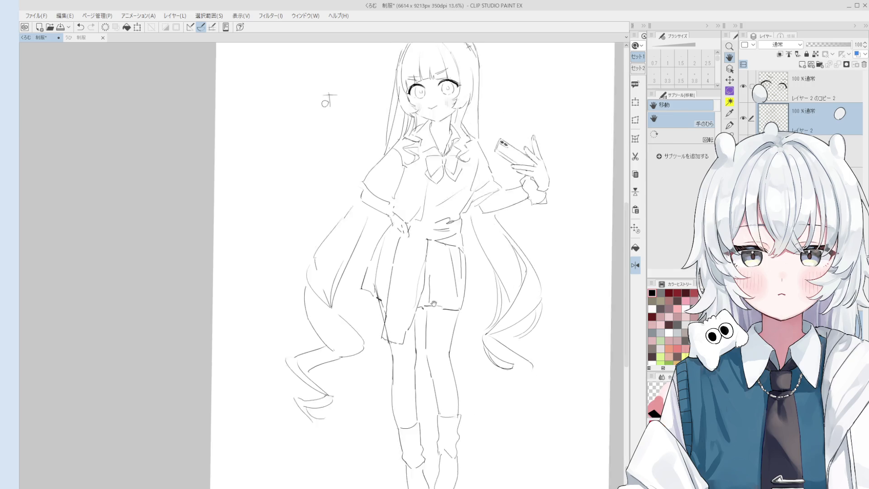
Switch Flip Horizontal off with Ctrl+Shift+H to restore the unmirrored canvas
scroll(410, 336, "up", 3)
key("e")
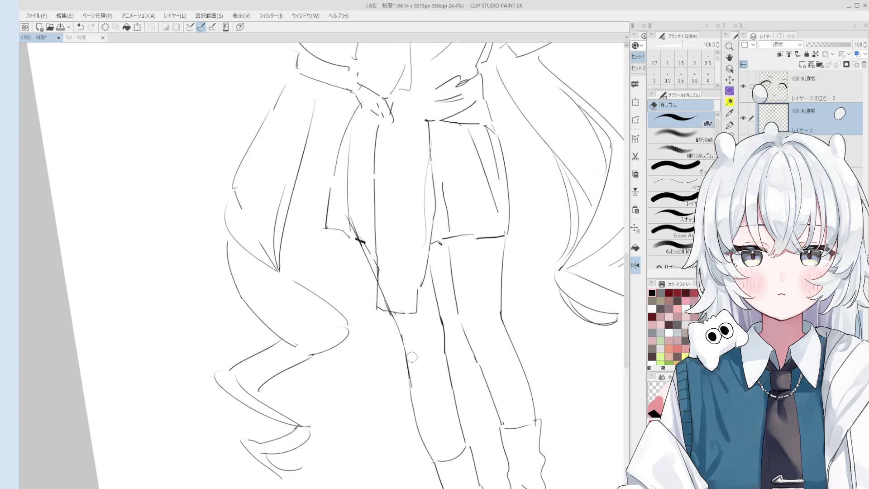
key("p")
scroll(411, 380, "down", 2)
key("h")
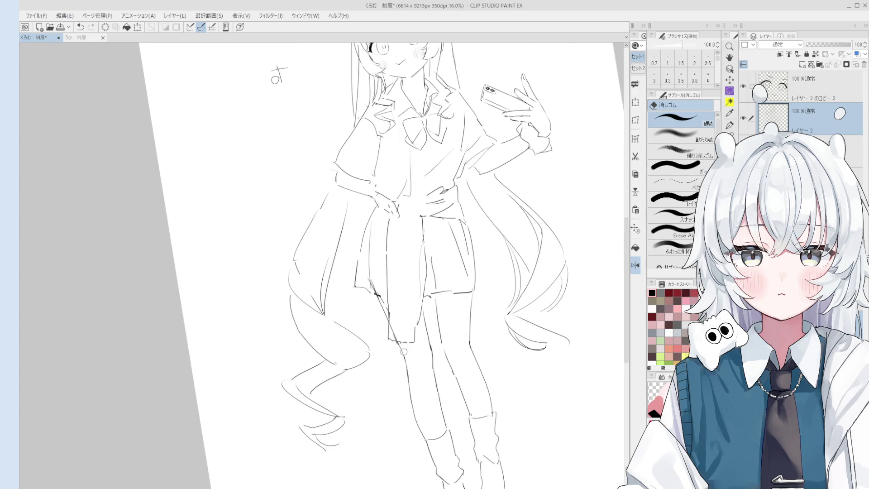
scroll(420, 349, "down", 2)
key("ctrl+shift+h")
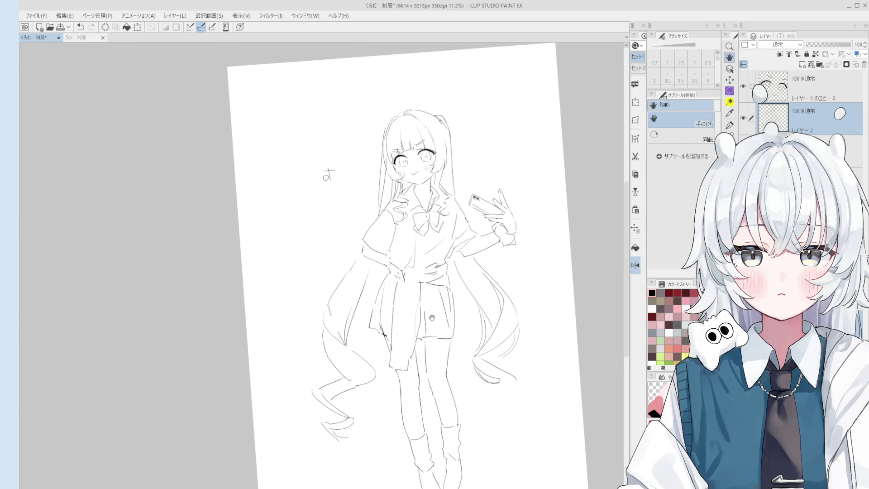
scroll(427, 329, "down", 2)
Erase the old waist lines and redraw the waist line with the pen
key("e")
scroll(426, 329, "up", 5)
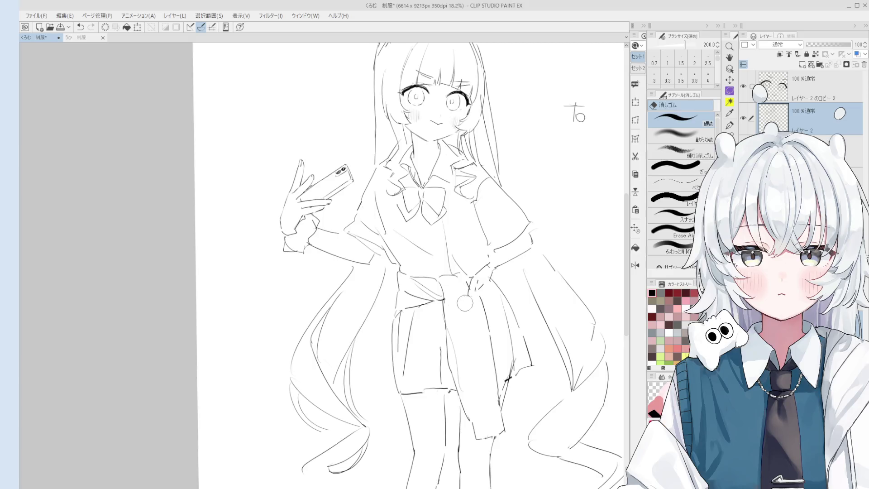
scroll(466, 275, "up", 1)
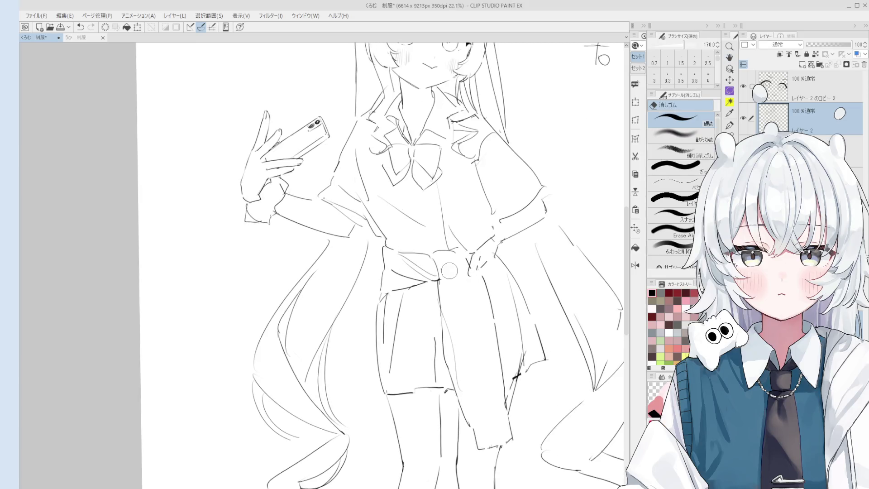
left_click_drag(437, 263, 445, 298)
key("p")
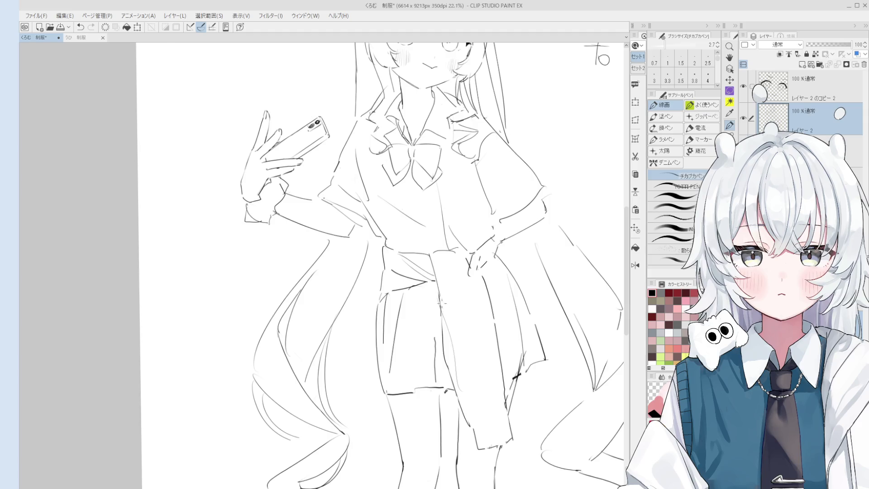
scroll(441, 273, "down", 1)
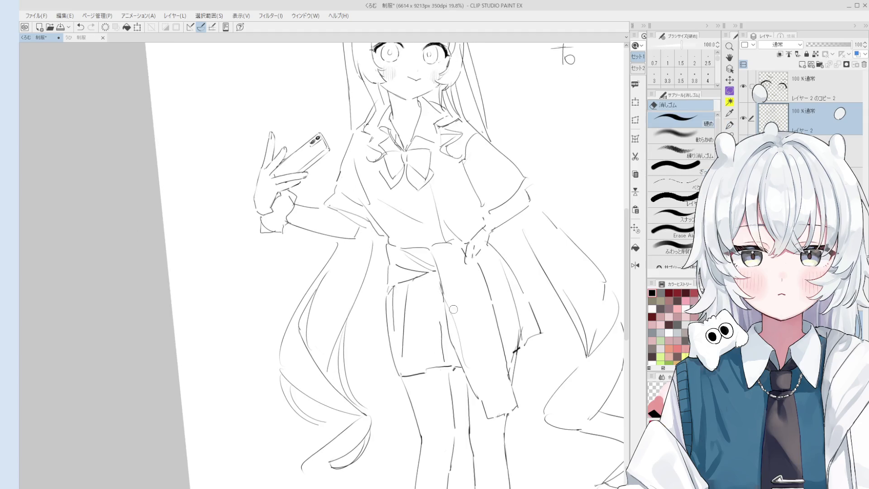
left_click_drag(439, 273, 446, 324)
Make the pen brush slightly thicker
key("e")
scroll(446, 294, "up", 2)
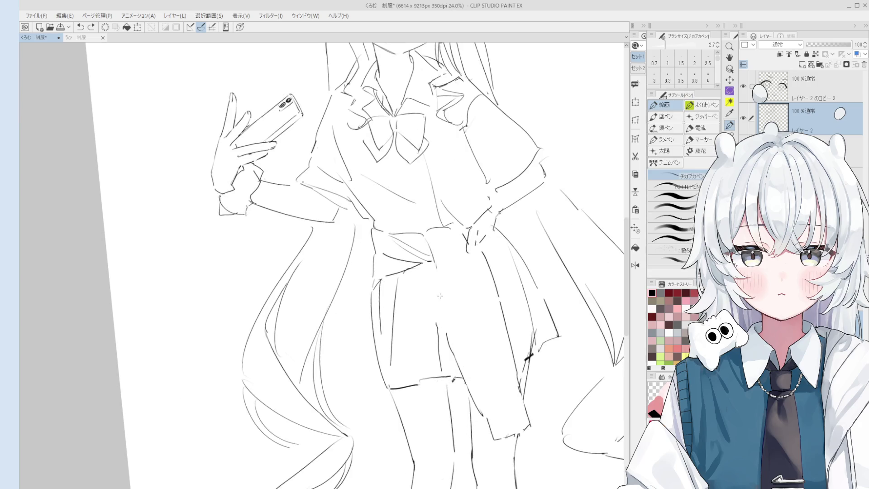
scroll(444, 317, "down", 5)
key("p")
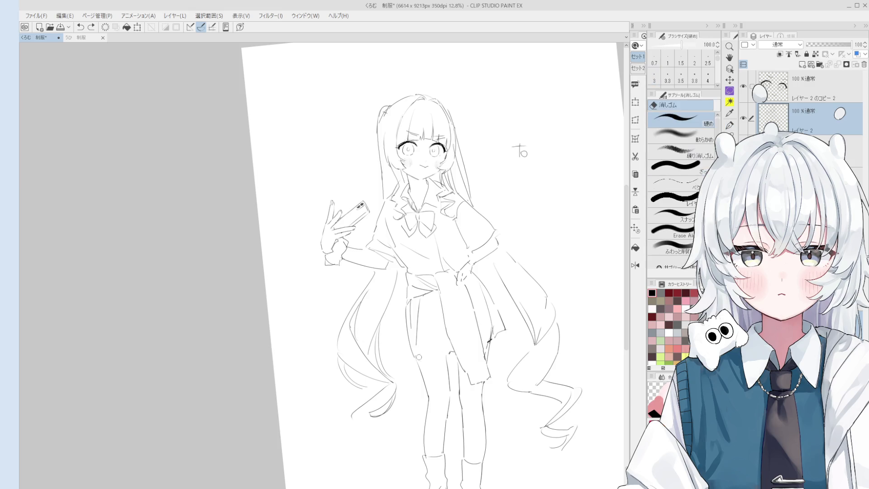
scroll(435, 356, "up", 1)
key("]")
Draw a fold line down the front of the skirt
left_click_drag(457, 342, 471, 317)
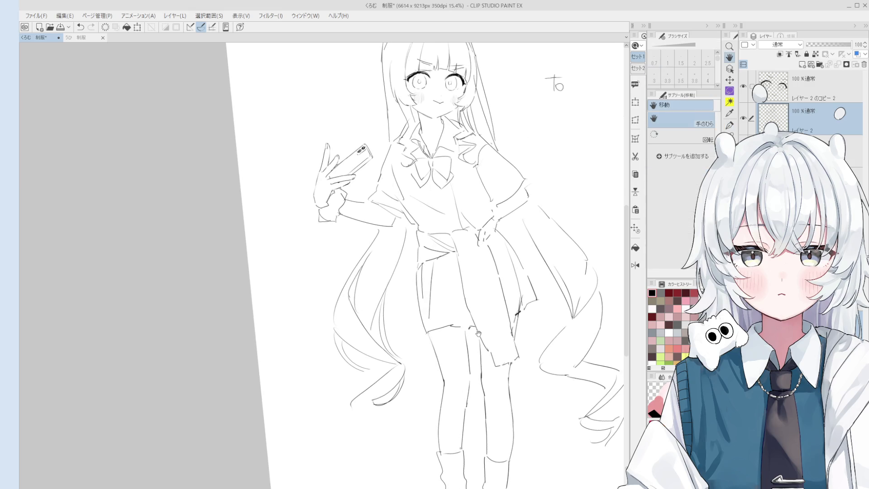
key("e")
key("p")
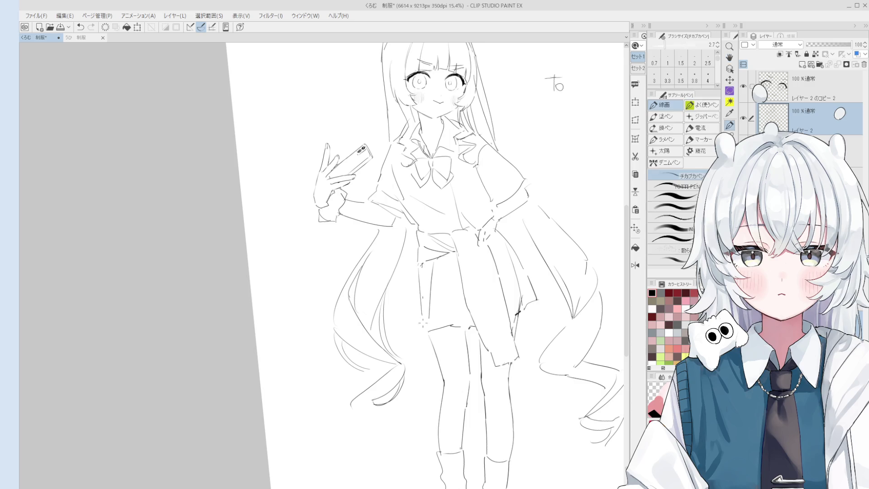
key("e")
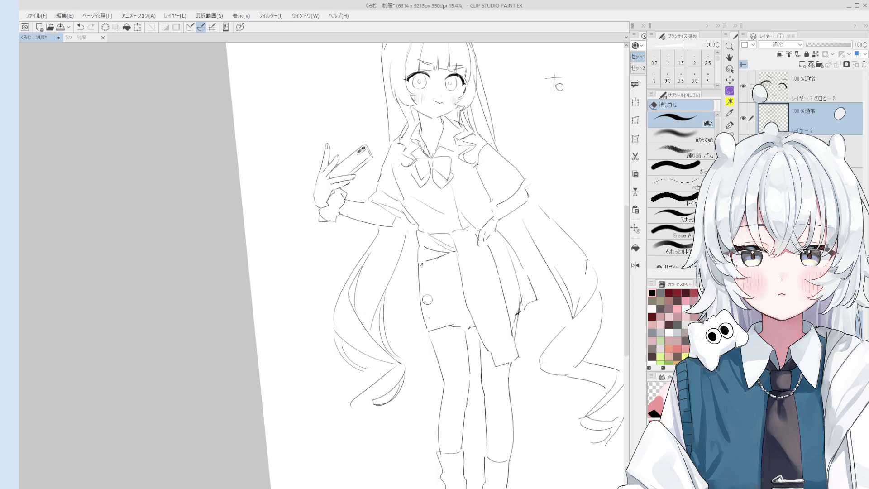
key("h")
left_click_drag(457, 301, 469, 303)
key("p")
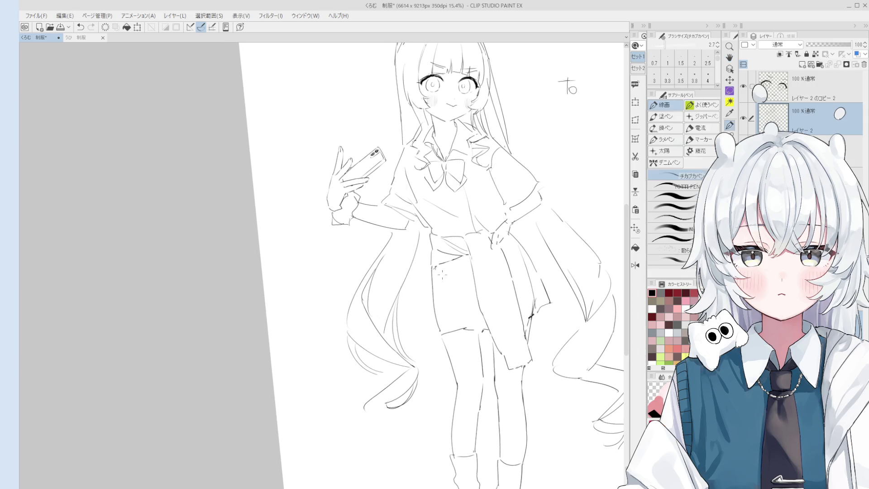
left_click_drag(466, 258, 453, 326)
Try a short mark at the hair tip, undo the trial strokes, and readjust pen thickness
key("h")
scroll(502, 274, "down", 3)
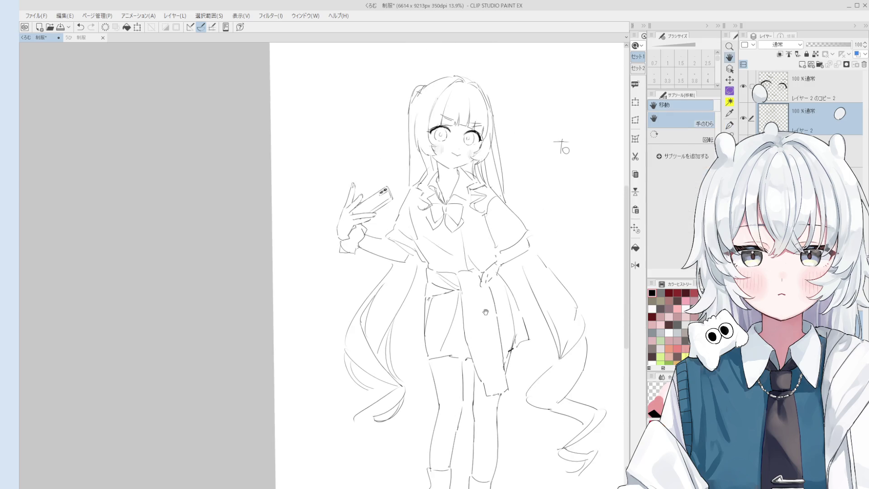
key("p")
mouse_move(388, 338)
left_mouse_down()
mouse_move(369, 359)
mouse_move(389, 364)
mouse_move(398, 347)
mouse_move(408, 350)
mouse_move(412, 369)
mouse_move(399, 366)
mouse_move(385, 384)
mouse_move(399, 379)
left_mouse_up()
key("ctrl+z")
key("bracketright")
key("ctrl+z")
key("ctrl+z")
key("bracketleft")
key("ctrl+z")
key("ctrl+z")
key("ctrl+z")
key("ctrl+z")
scroll(392, 374, "down", 2)
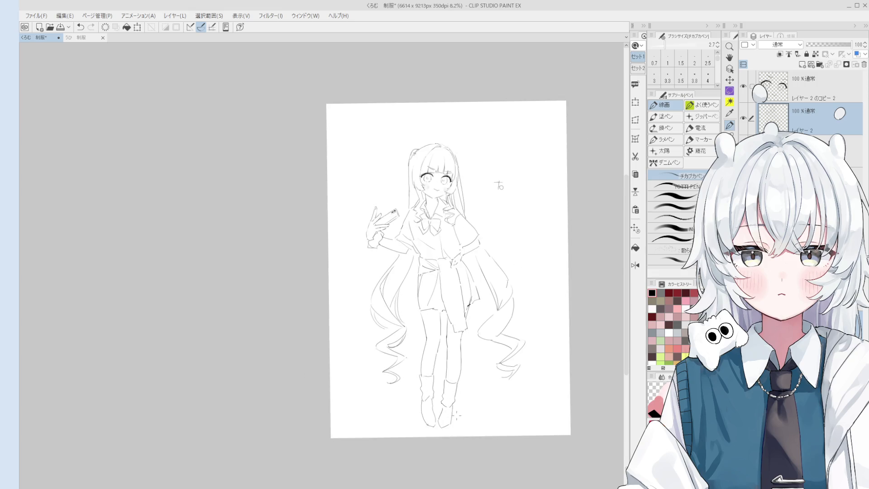
scroll(454, 416, "up", 2)
key("space")
left_click_drag(485, 413, 469, 409)
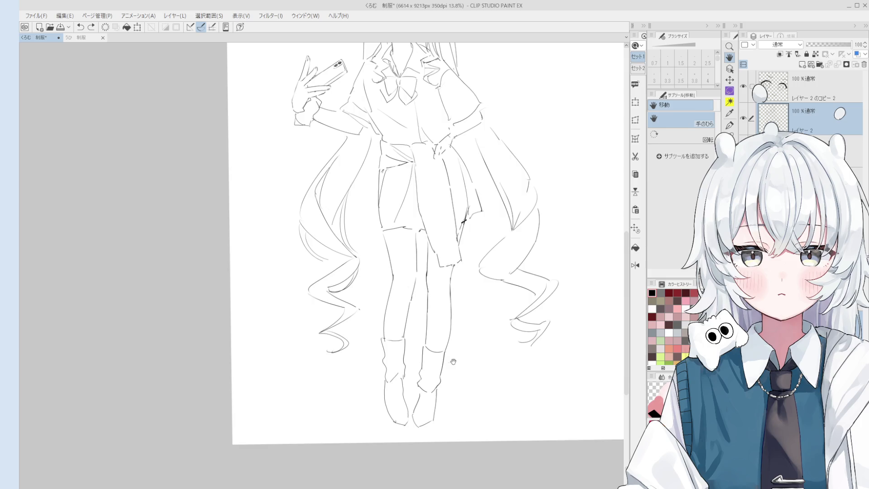
Rotate and reposition the view onto the legs with the pen set to size 3.0
left_click_drag(451, 359, 450, 342)
scroll(450, 342, "up", 3)
key("p")
key("bracketright")
key("ctrl+z")
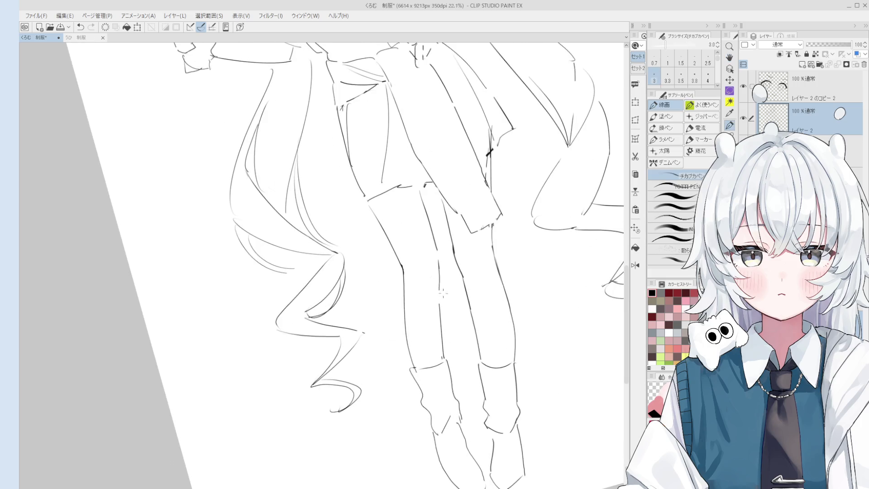
scroll(448, 285, "down", 3)
scroll(453, 276, "up", 2)
scroll(453, 276, "up", 2)
key("ctrl+y")
key("ctrl+z")
key("h")
left_click_drag(442, 226, 459, 246)
scroll(448, 236, "up", 1)
Draw a short line near the left thigh
key("p")
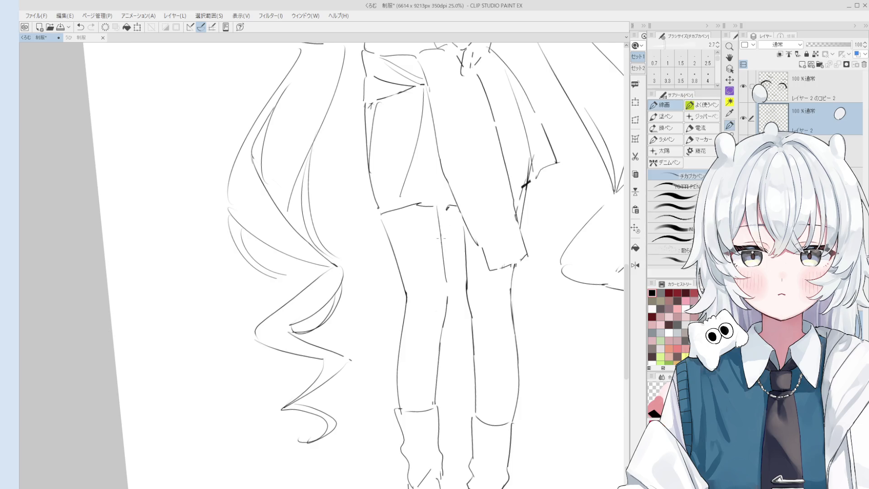
scroll(444, 254, "down", 3)
key("h")
mouse_move(415, 279)
left_mouse_down()
mouse_move(464, 268)
mouse_move(452, 316)
left_mouse_up()
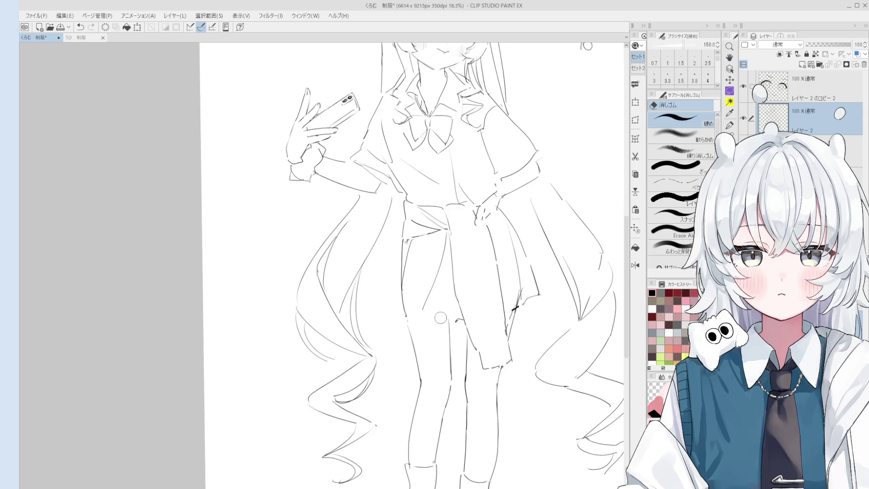
key("p")
key("ctrl+z")
left_click_drag(412, 328, 440, 323)
key("h")
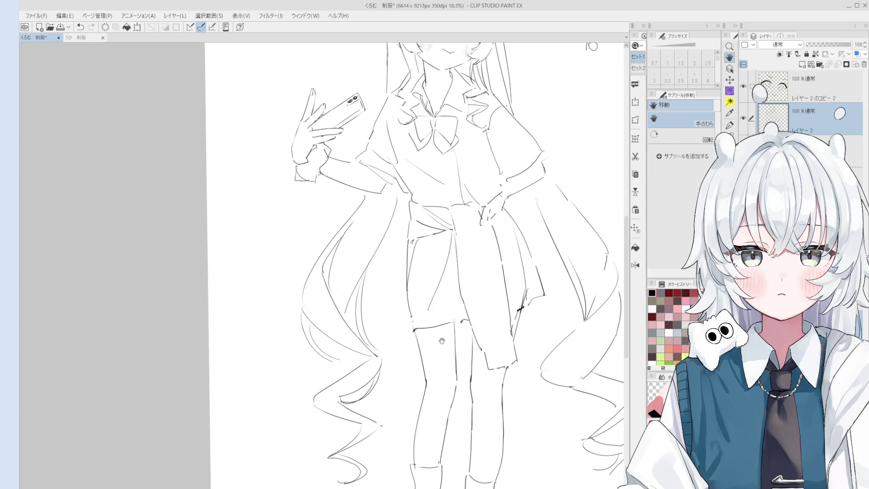
Erase a short stretch of the thigh line and bring the lower body into view
key("e")
scroll(415, 324, "up", 1)
left_click_drag(415, 324, 414, 330)
key("p")
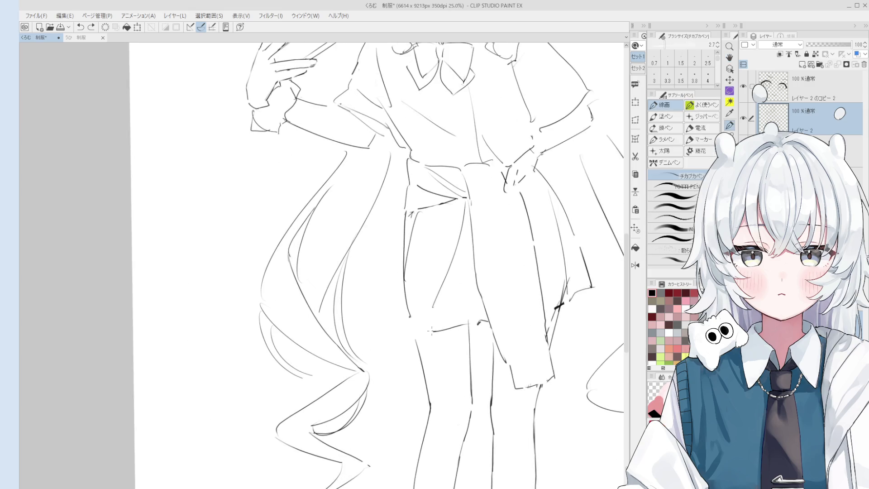
scroll(441, 327, "down", 1)
key("e")
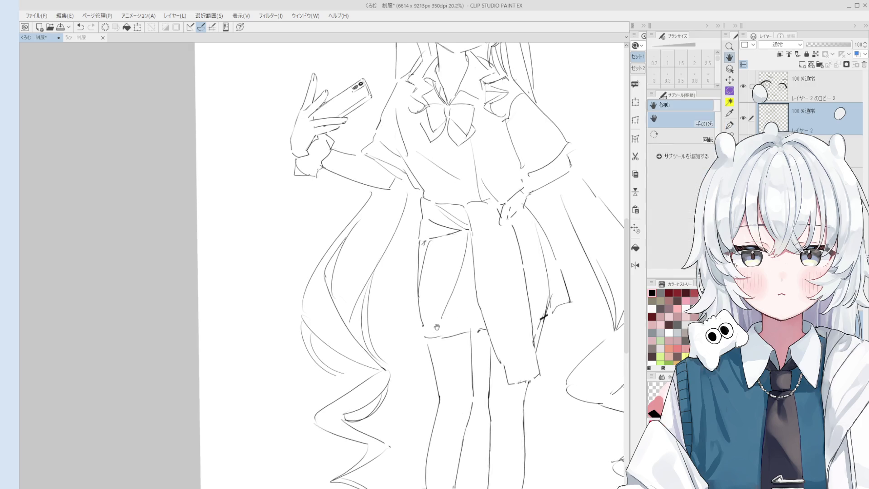
key("h")
left_click_drag(441, 272, 463, 311)
key("p")
scroll(452, 280, "up", 2)
Sketch a short line at the belt with a slightly thicker pen
key("bracketright")
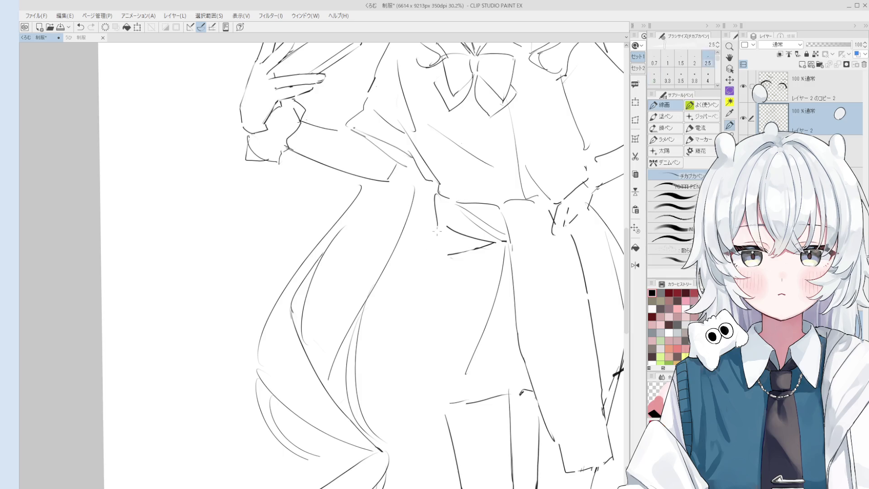
key("e")
mouse_move(433, 224)
left_mouse_down()
mouse_move(435, 253)
mouse_move(495, 247)
left_mouse_up()
key("p")
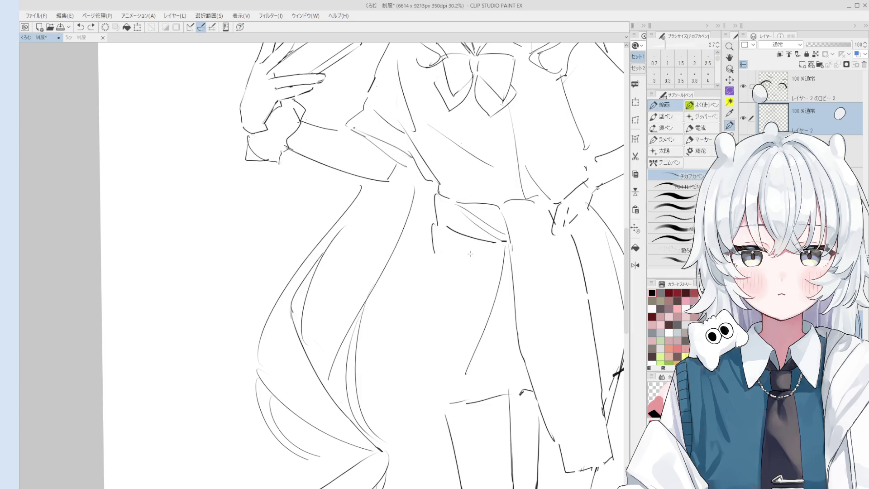
left_click_drag(437, 249, 488, 248)
key("h")
scroll(491, 268, "down", 3)
key("p")
At pen size 3.5, draw a line down the skirt front and a short hem line
key("bracketleft")
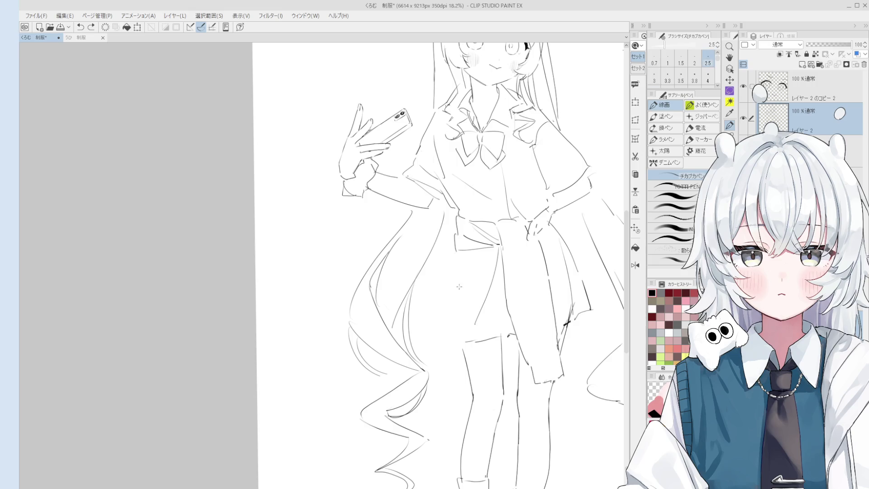
scroll(450, 283, "down", 1)
scroll(451, 284, "up", 2)
key("e")
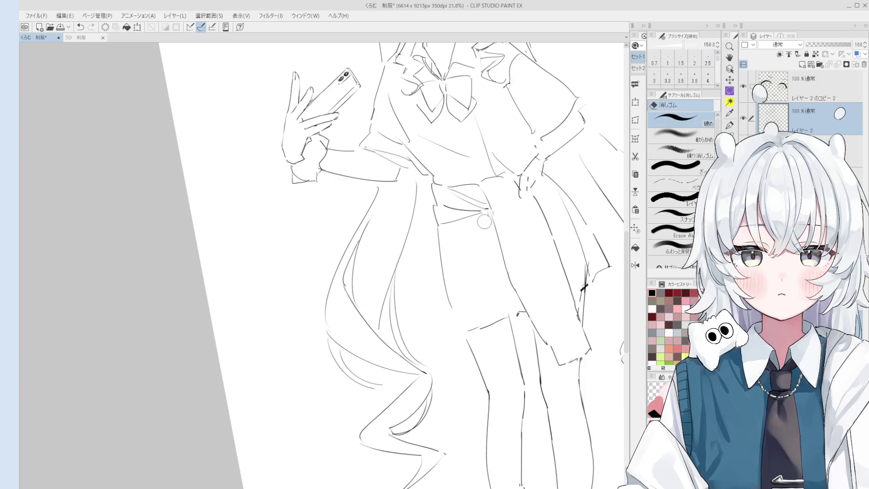
left_click_drag(486, 299, 483, 309)
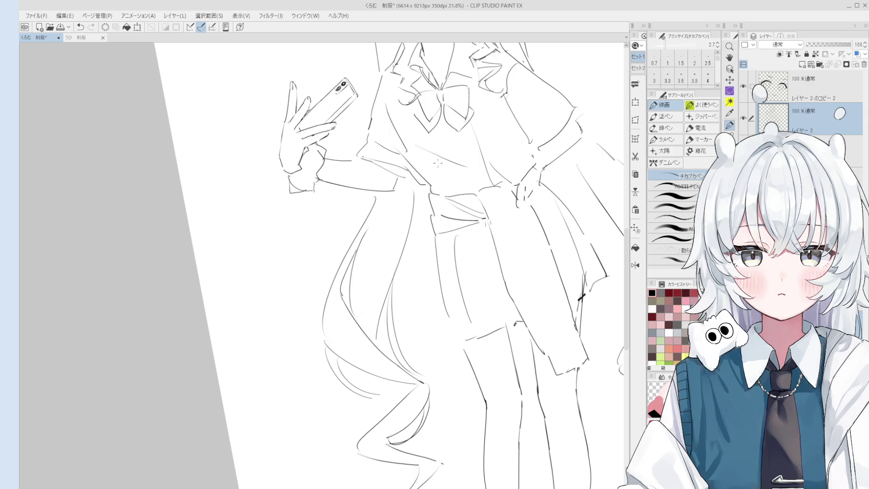
key("p")
key("bracketright")
key("bracketright")
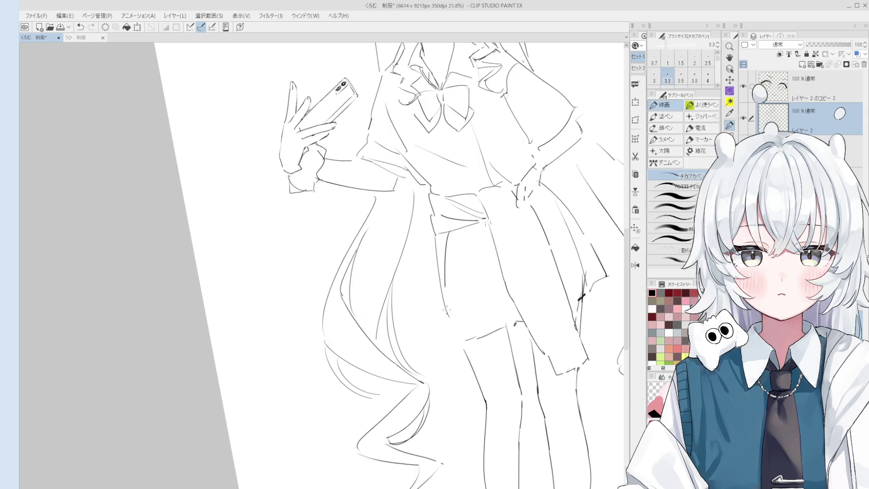
scroll(445, 238, "down", 1)
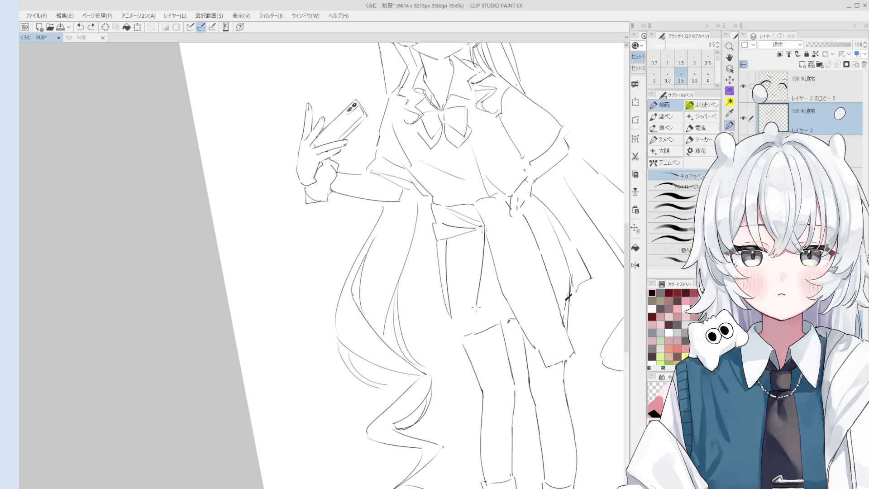
left_click_drag(484, 235, 474, 312)
left_click_drag(468, 342, 452, 337)
scroll(446, 265, "up", 3)
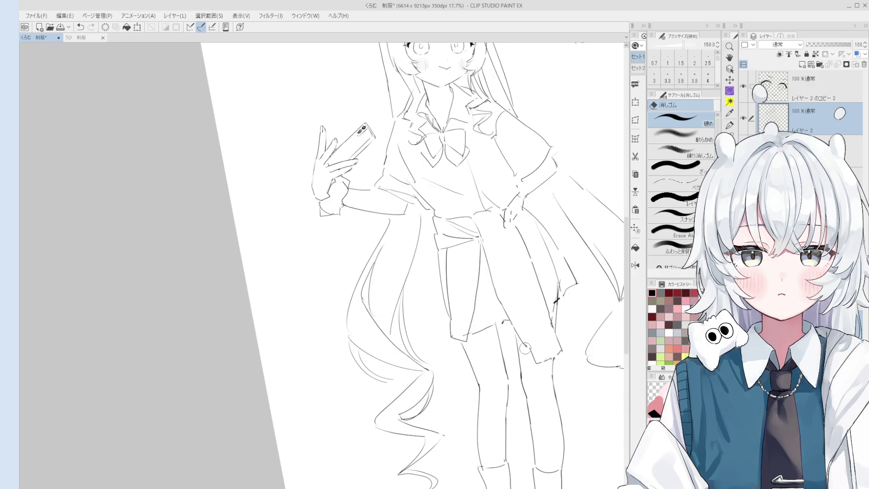
scroll(446, 265, "down", 1)
Add a short line on the skirt's left edge and touch it up with a larger eraser
left_click_drag(554, 360, 520, 361)
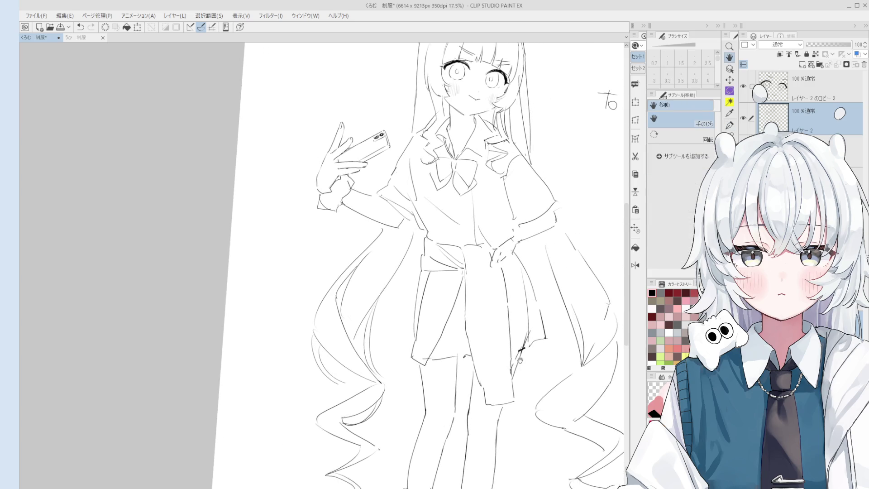
left_click_drag(442, 358, 452, 307)
key("p")
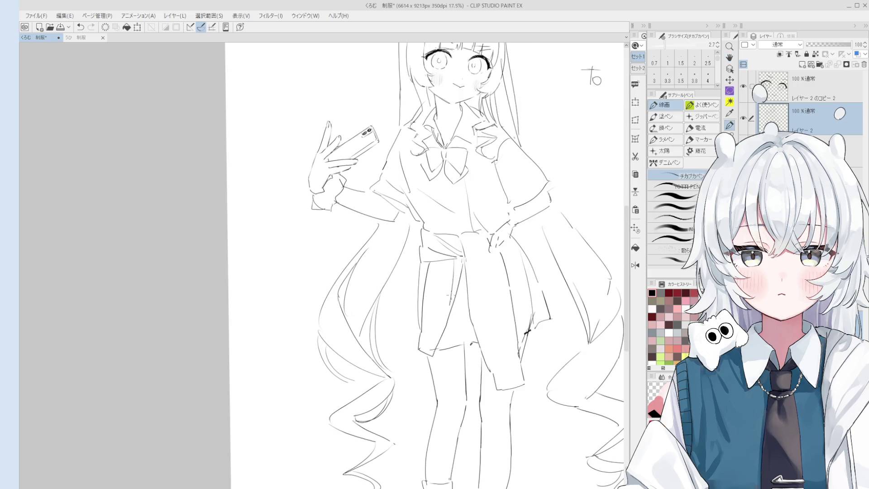
left_click_drag(419, 261, 418, 273)
key("e")
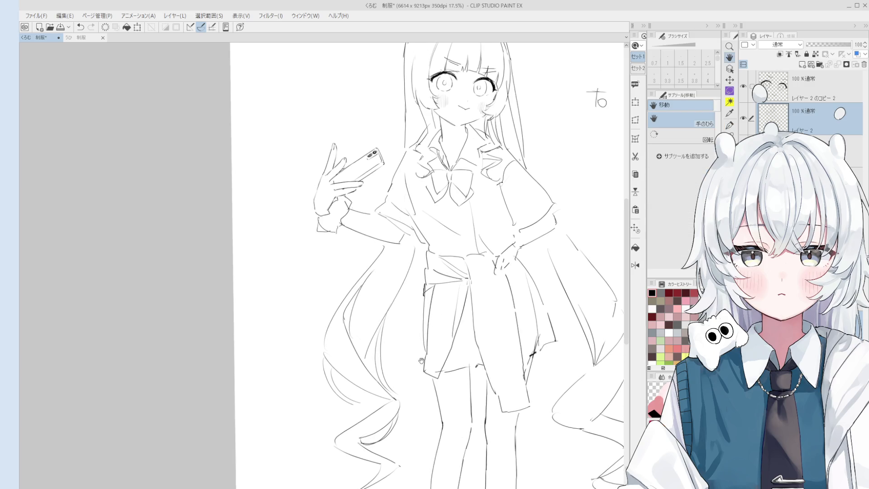
left_click_drag(421, 268, 427, 292)
scroll(427, 292, "up", 3)
key("bracketright")
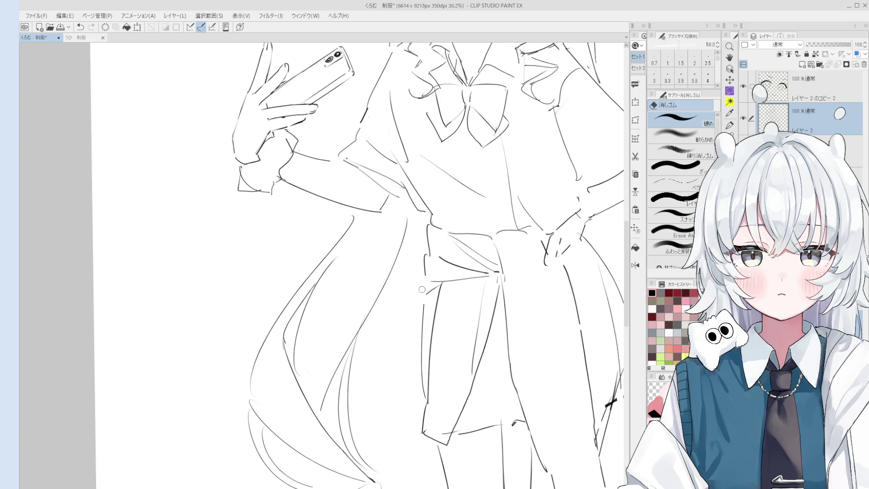
key("p")
scroll(423, 295, "down", 2)
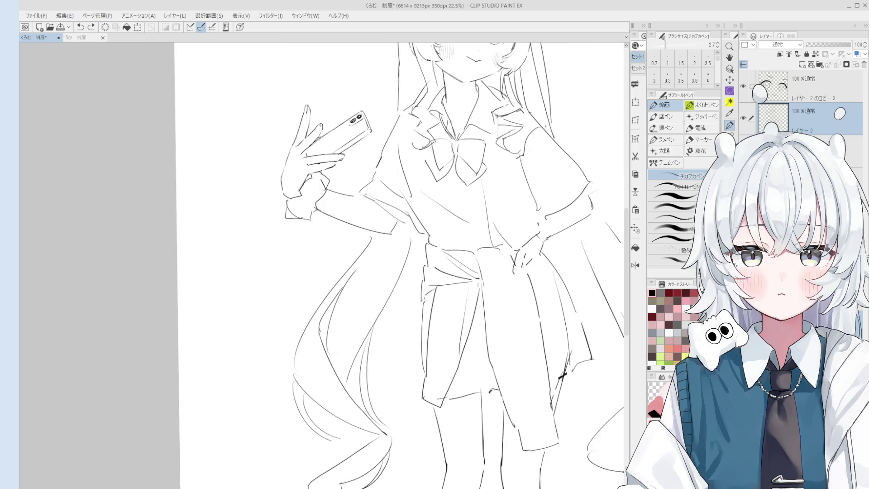
scroll(424, 299, "down", 2)
key("h")
left_click_drag(448, 305, 438, 306)
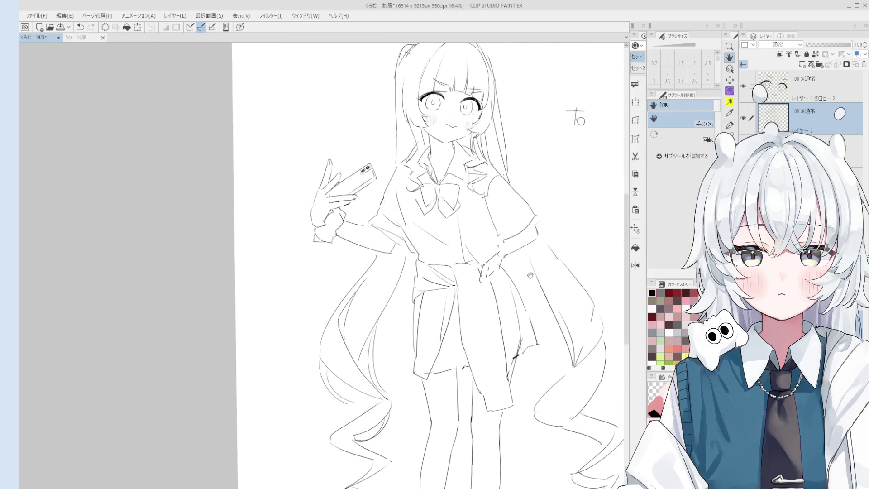
At pen size 3.8, draw and redraw a curved strand right of the long hair
scroll(528, 274, "down", 2)
scroll(511, 267, "up", 1)
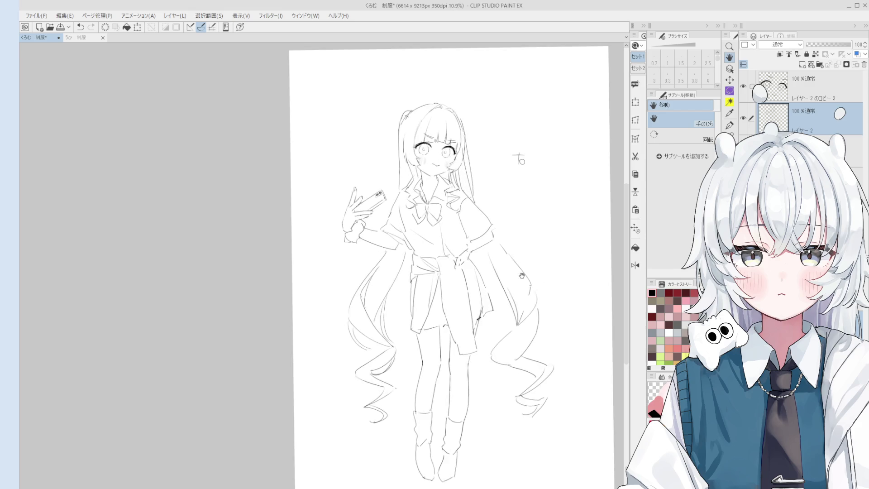
scroll(521, 275, "up", 1)
key("p")
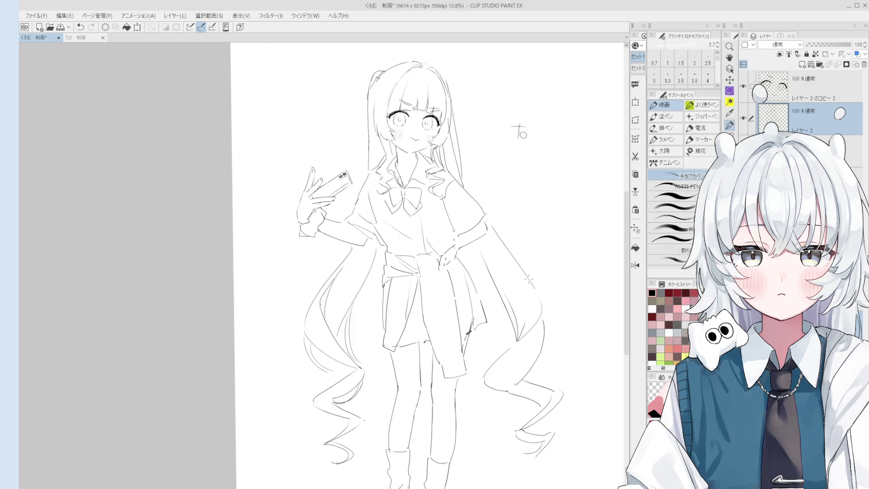
key("bracketright")
key("bracketright")
key("bracketright")
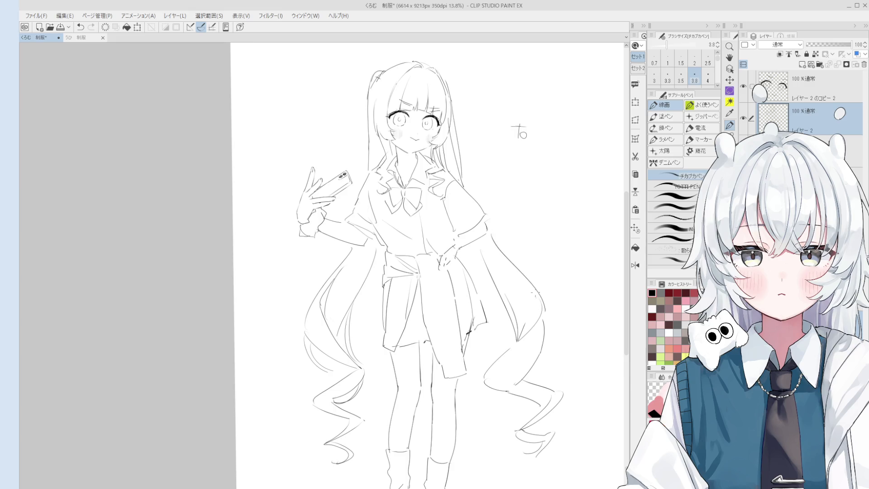
left_click_drag(542, 296, 559, 358)
key("ctrl+z")
mouse_move(542, 298)
left_mouse_down()
mouse_move(560, 335)
mouse_move(542, 360)
left_mouse_up()
key("ctrl+z")
mouse_move(540, 312)
left_mouse_down()
mouse_move(554, 354)
mouse_move(556, 338)
left_mouse_up()
key("ctrl+z")
key("ctrl+z")
left_click_drag(538, 295, 545, 353)
Retry the stroke higher along the right side of the hair, undoing each attempt
scroll(554, 339, "down", 3)
scroll(424, 349, "up", 1)
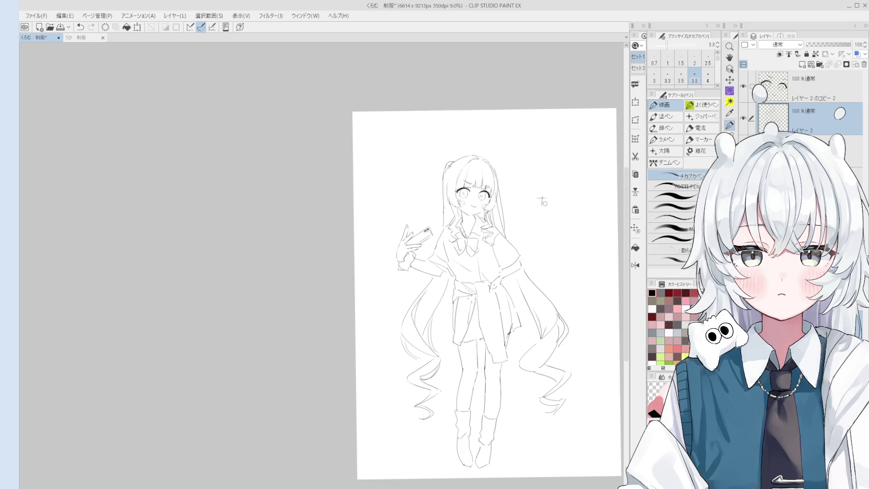
scroll(478, 163, "up", 3)
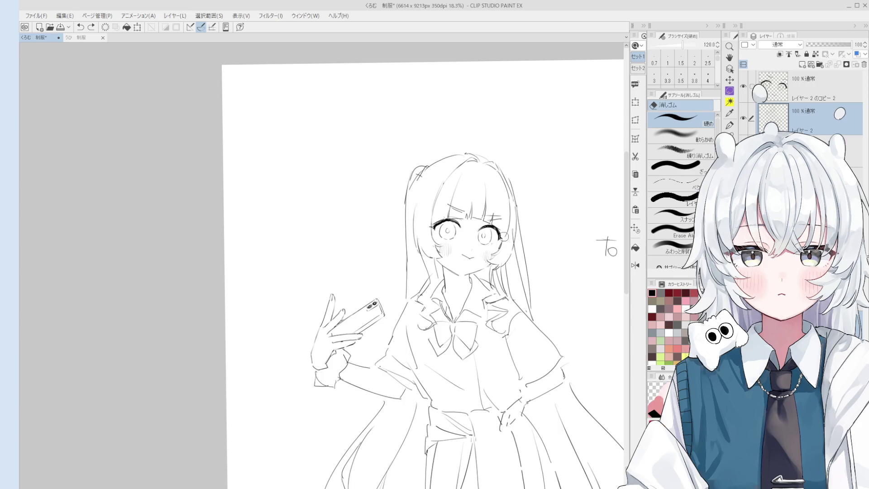
key("ctrl+z")
left_click_drag(503, 186, 503, 232)
key("ctrl+z")
left_click_drag(503, 183, 504, 228)
key("ctrl+z")
key("ctrl+z")
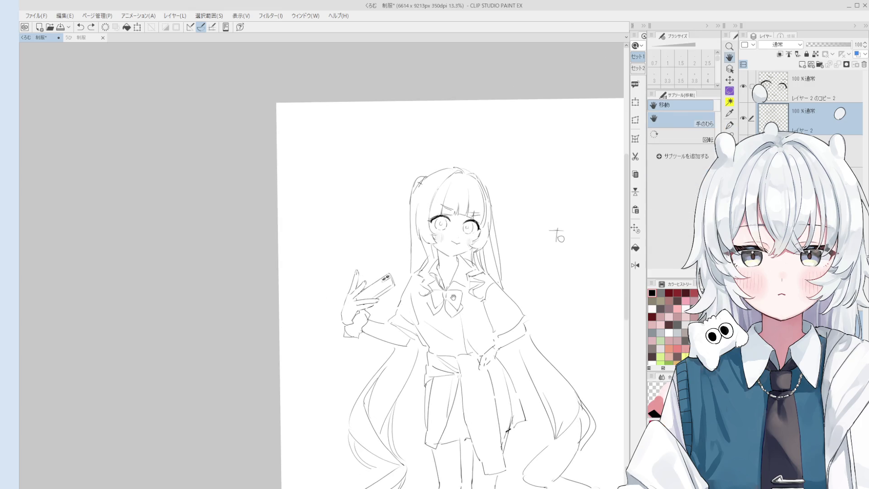
Redraw the shoulder line, replacing the first attempt
key("e")
key("p")
key("ctrl+z")
scroll(406, 288, "down", 1)
left_click_drag(406, 288, 399, 281)
scroll(414, 292, "down", 1)
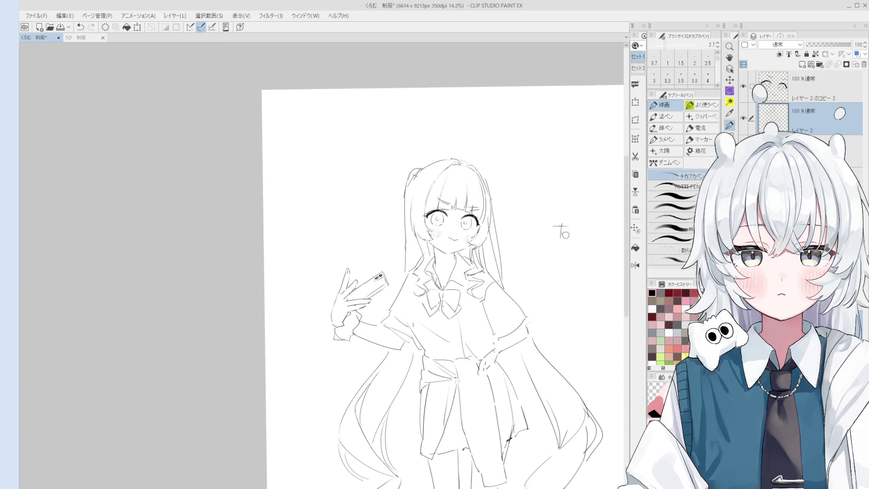
scroll(408, 289, "up", 1)
key("ctrl+z")
left_click_drag(387, 317, 398, 280)
scroll(403, 287, "down", 1)
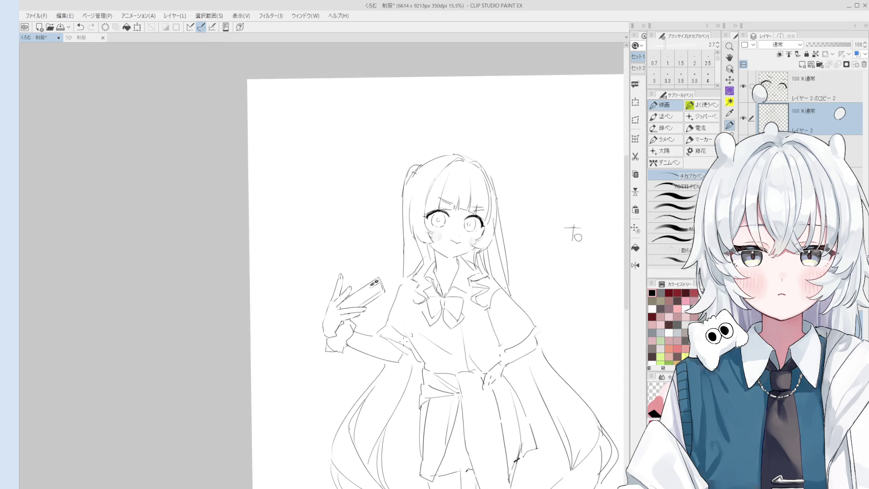
Lasso the phone-holding hand and rotate and resize it with Ctrl+T
key("m")
mouse_move(408, 360)
left_mouse_down()
mouse_move(375, 367)
mouse_move(394, 248)
mouse_move(374, 322)
mouse_move(407, 360)
left_mouse_up()
key("ctrl+t")
mouse_move(252, 248)
left_mouse_down()
mouse_move(323, 235)
mouse_move(302, 340)
mouse_move(323, 335)
left_mouse_up()
scroll(390, 312, "down", 1)
scroll(403, 333, "down", 2)
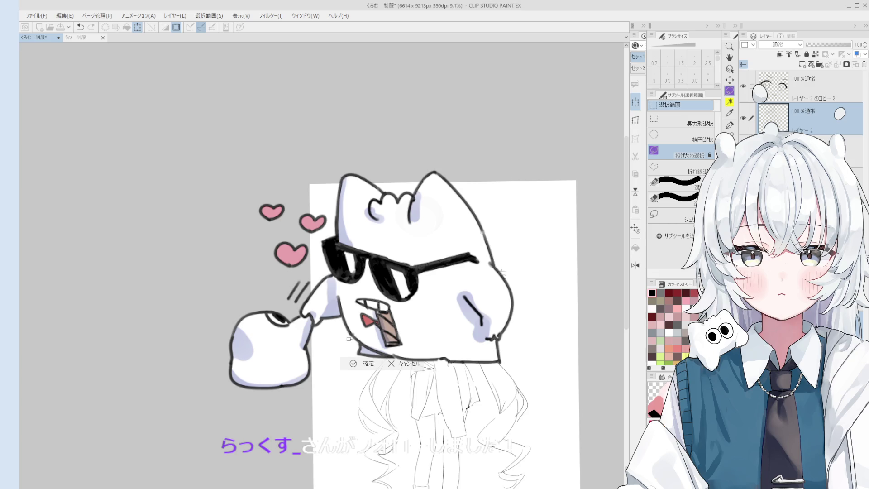
Confirm the hand transformation and release the selection around the arm
scroll(409, 322, "down", 1)
scroll(409, 322, "down", 1)
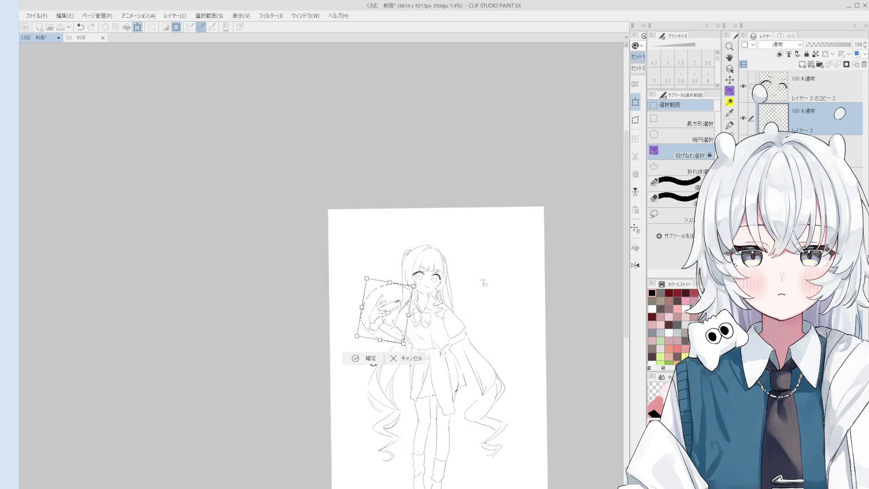
left_click(362, 361)
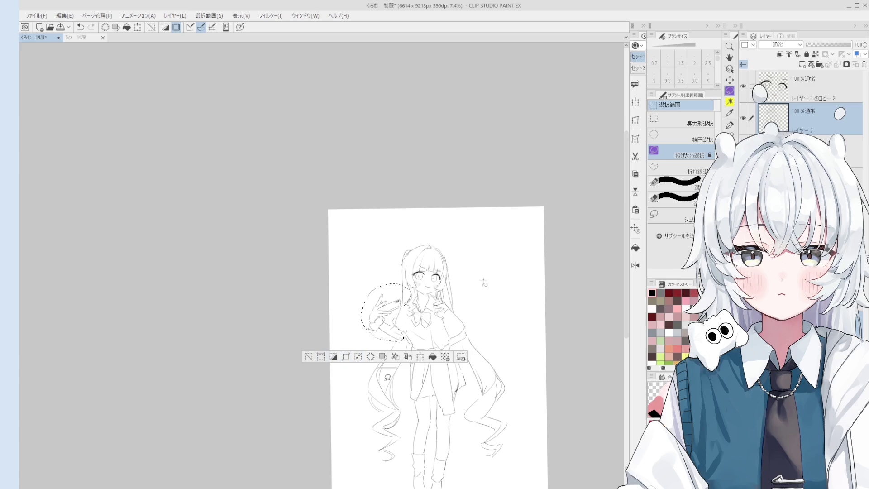
key("ctrl+d")
left_click_drag(406, 353, 404, 294)
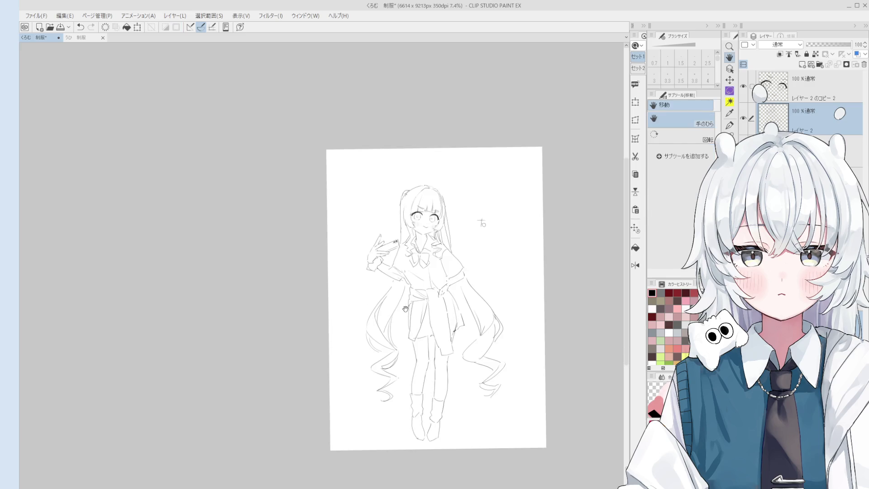
key("ctrl+z")
key("ctrl+d")
Erase the old sleeve lines on the arm and redraw the sleeve, undoing the misfired strokes
key("e")
scroll(394, 271, "up", 4)
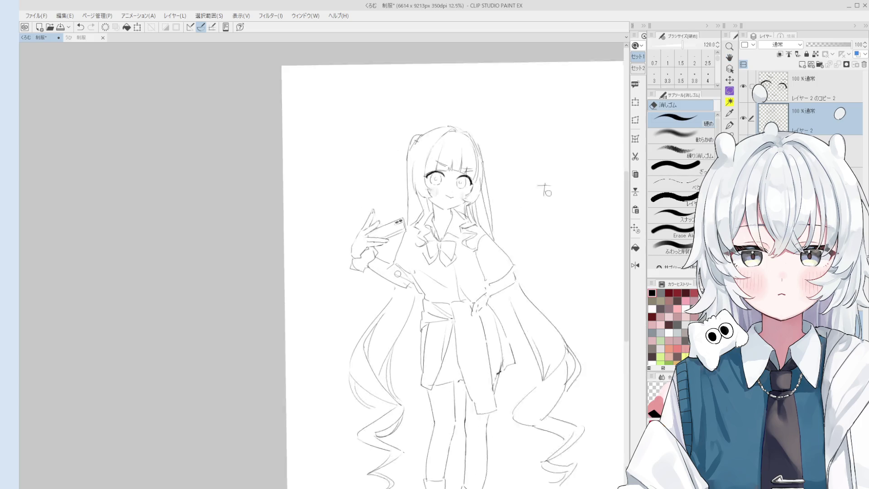
mouse_move(414, 256)
left_mouse_down()
mouse_move(393, 269)
mouse_move(413, 281)
mouse_move(390, 292)
left_mouse_up()
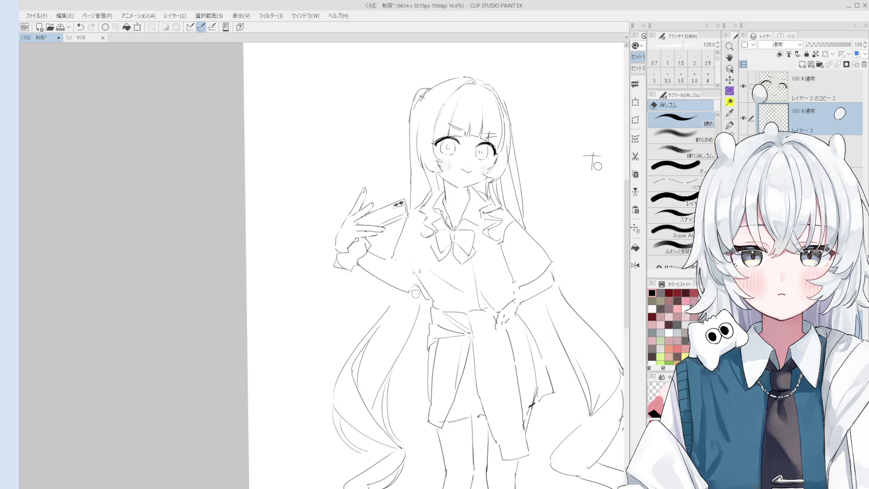
key("p")
left_click_drag(392, 260, 423, 295)
key("ctrl+z")
key("ctrl+z")
scroll(434, 272, "down", 2)
key("ctrl+z")
scroll(457, 294, "down", 2)
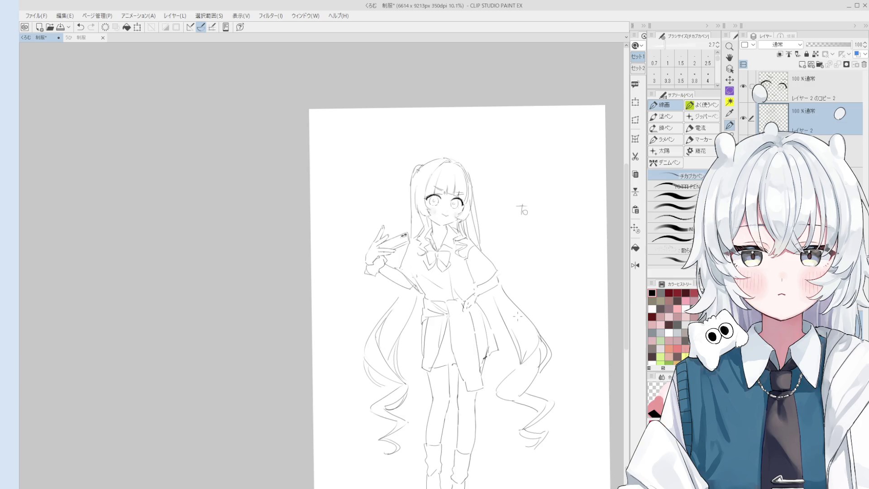
Shrink the eraser and alternate between eraser and pen around the raised arm, undoing a slip
scroll(407, 276, "up", 4)
key("e")
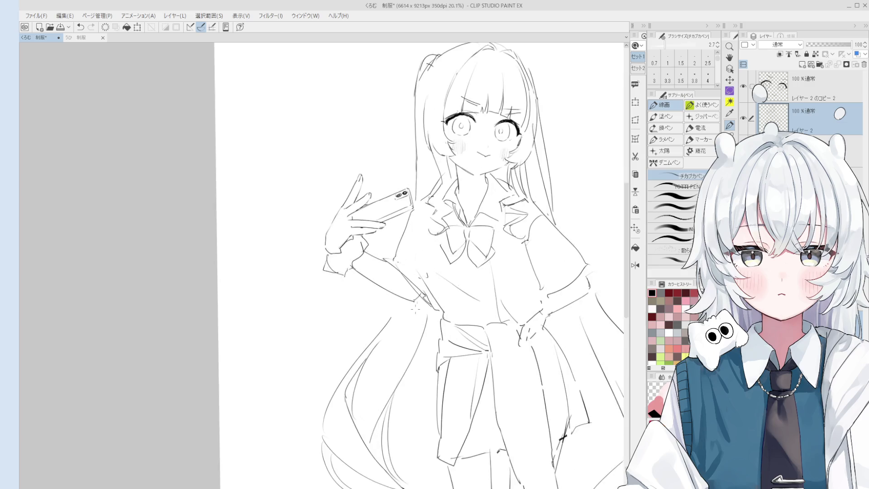
key("bracketleft")
key("bracketleft")
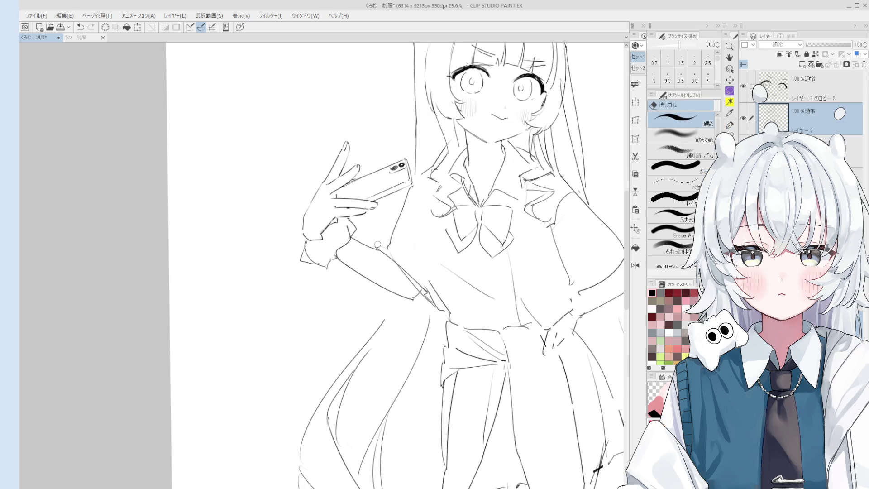
scroll(389, 249, "up", 2)
key("p")
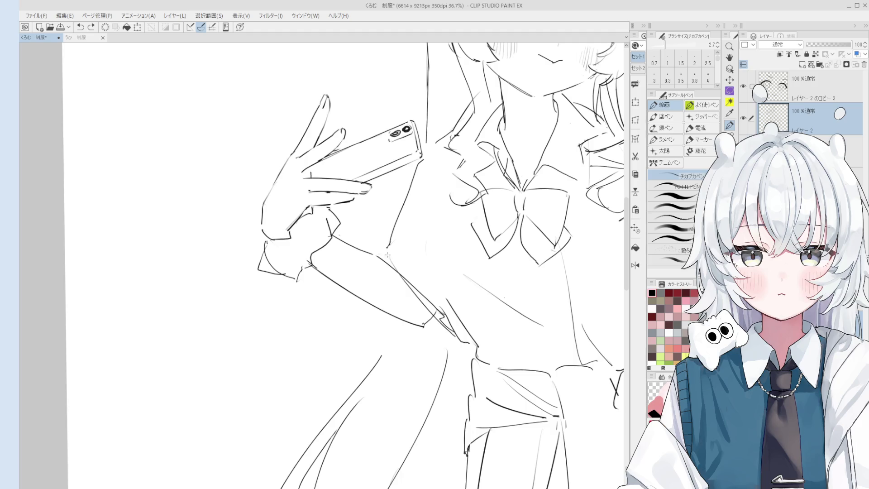
scroll(406, 265, "down", 1)
scroll(381, 248, "down", 2)
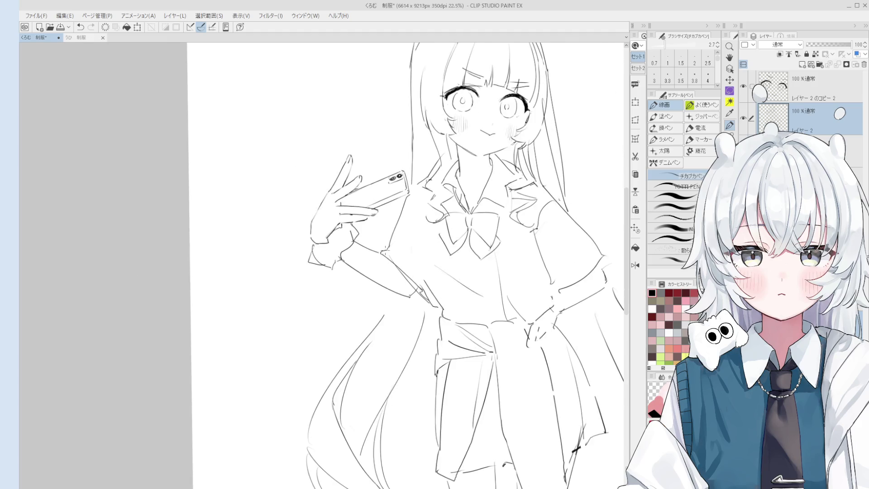
key("e")
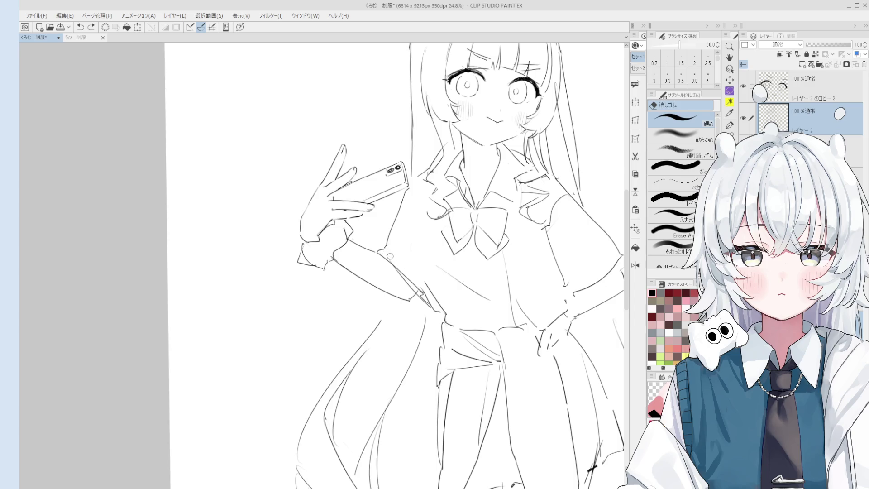
key("p")
scroll(424, 288, "up", 1)
scroll(424, 288, "down", 2)
key("e")
scroll(421, 271, "down", 1)
key("p")
left_click(423, 251)
scroll(424, 273, "up", 2)
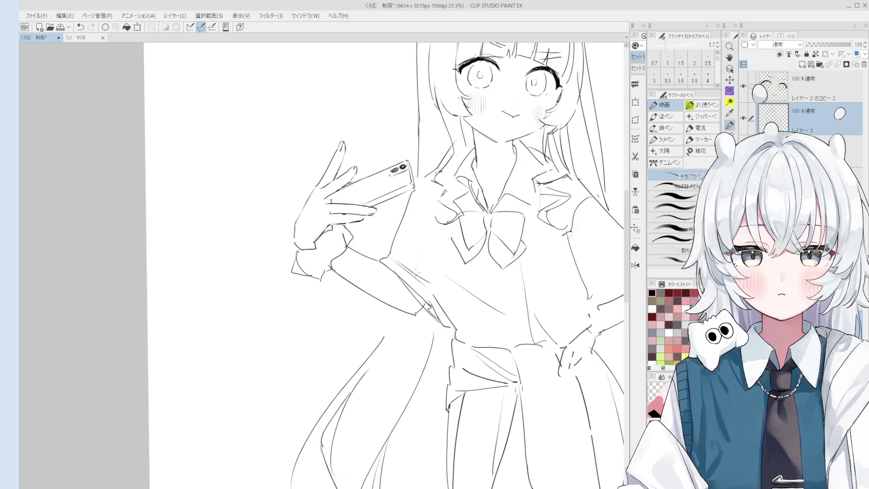
key("e")
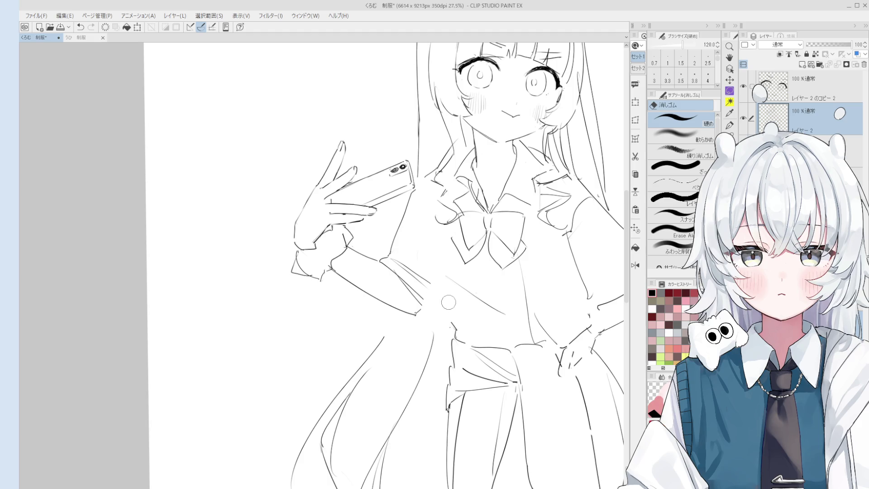
key("p")
key("ctrl+z")
scroll(431, 317, "down", 1)
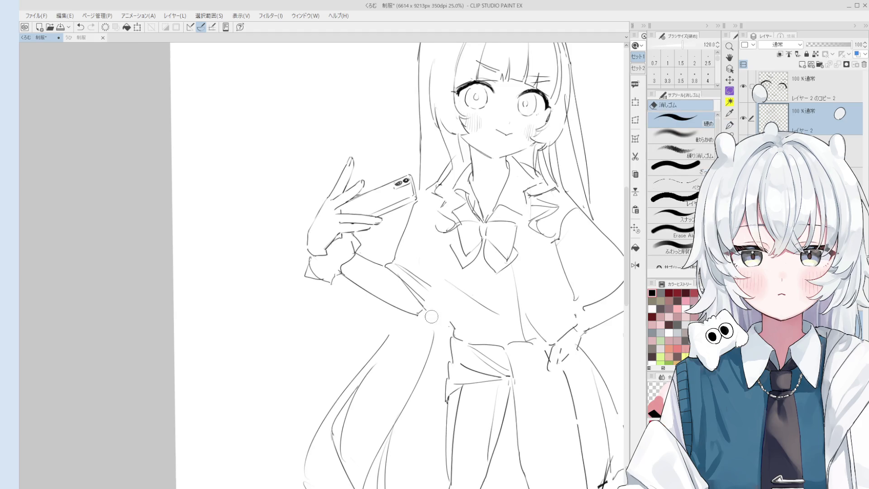
Erase the diagonal arm line across the torso and redraw it
left_click_drag(426, 312, 438, 307)
key("ctrl+z")
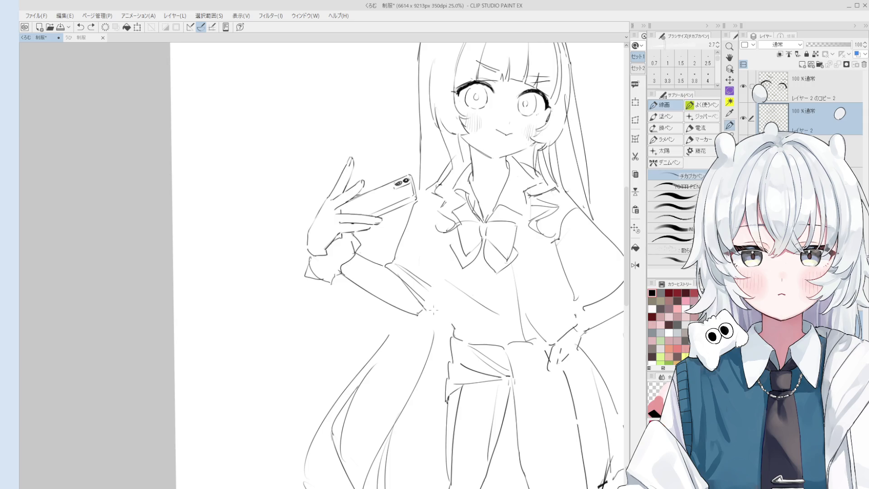
key("ctrl+y")
key("e")
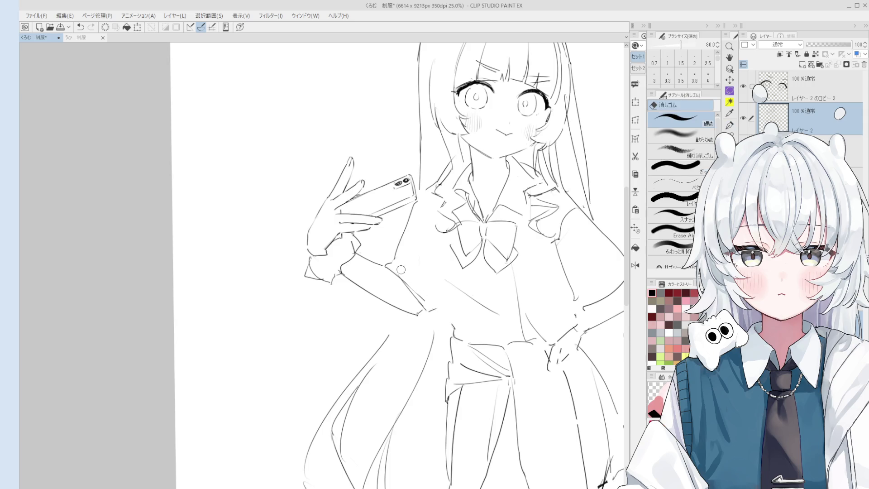
left_click_drag(397, 272, 438, 308)
key("p")
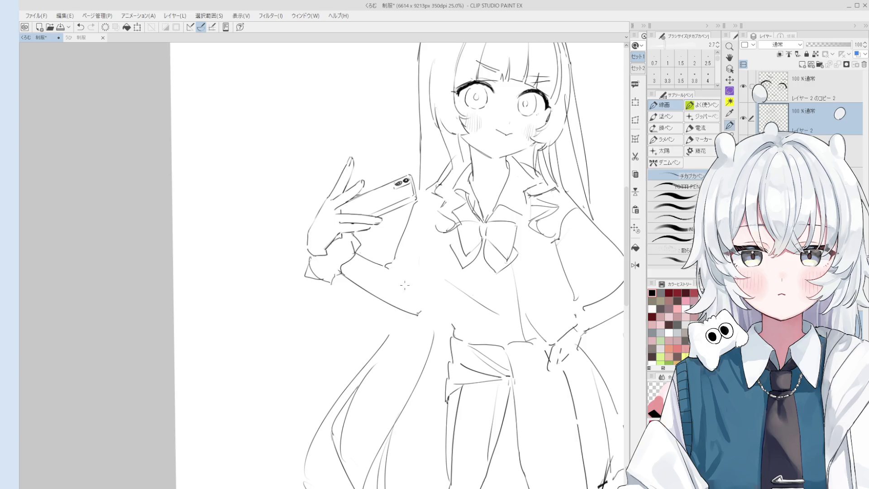
left_click_drag(387, 268, 430, 308)
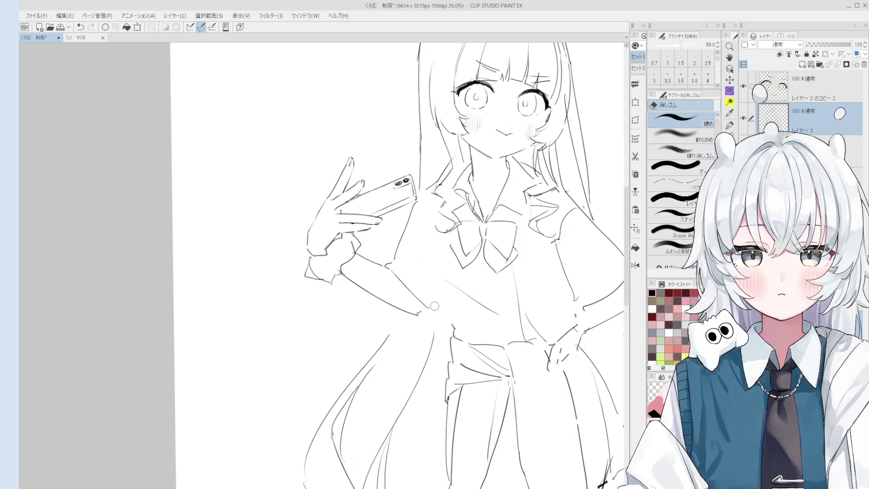
Raise the pen size to 3.0 and touch up the arm with eraser and pen
scroll(443, 315, "down", 1)
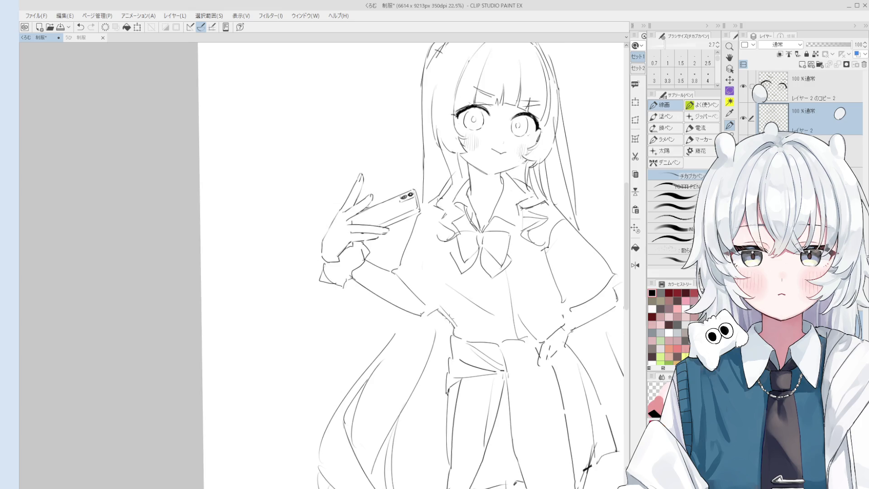
scroll(445, 317, "down", 1)
key("bracketright")
scroll(461, 327, "down", 2)
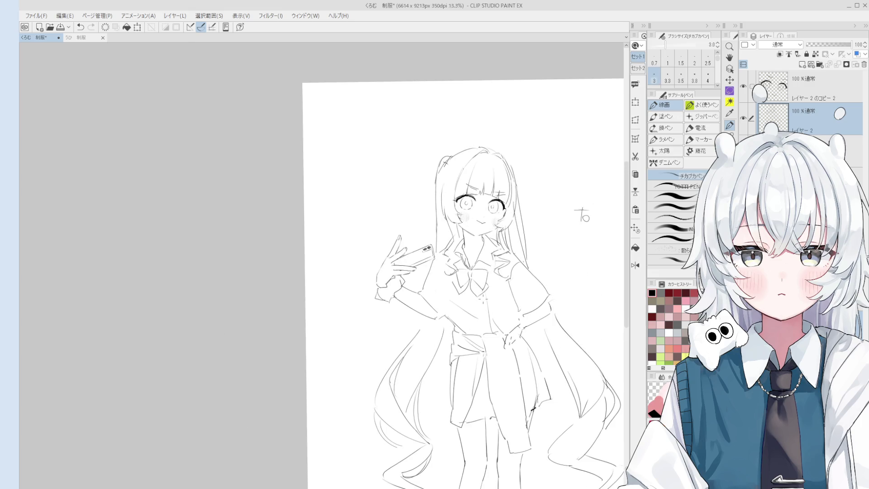
key("e")
key("p")
key("e")
scroll(457, 301, "up", 3)
key("p")
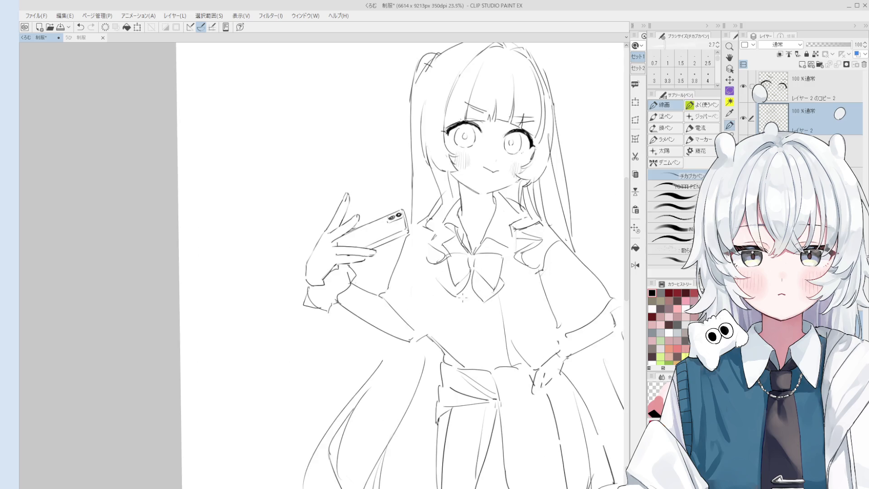
key("e")
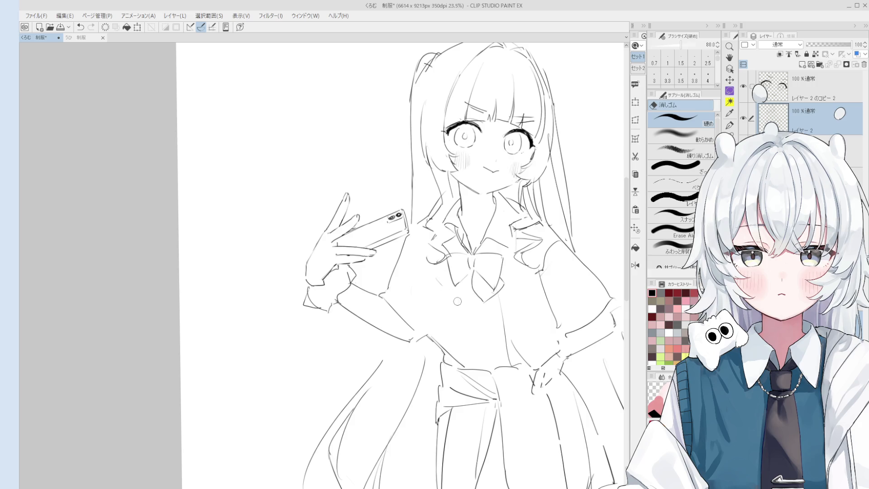
key("p")
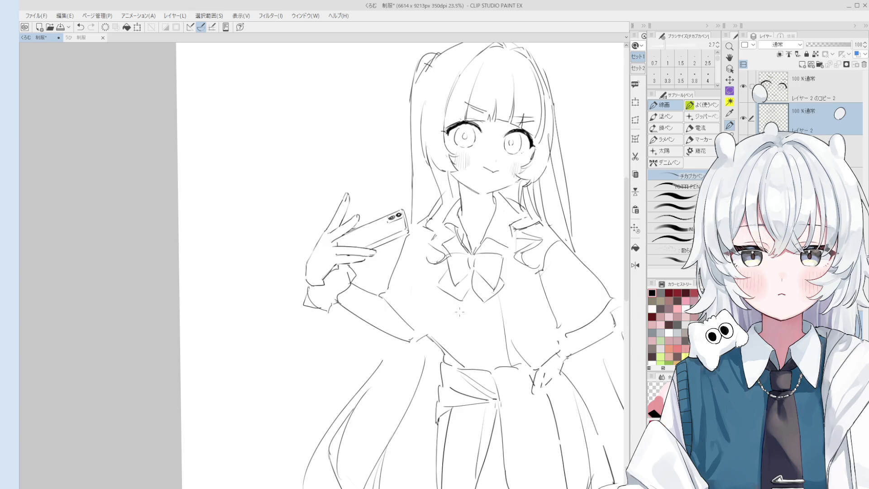
scroll(494, 247, "down", 3)
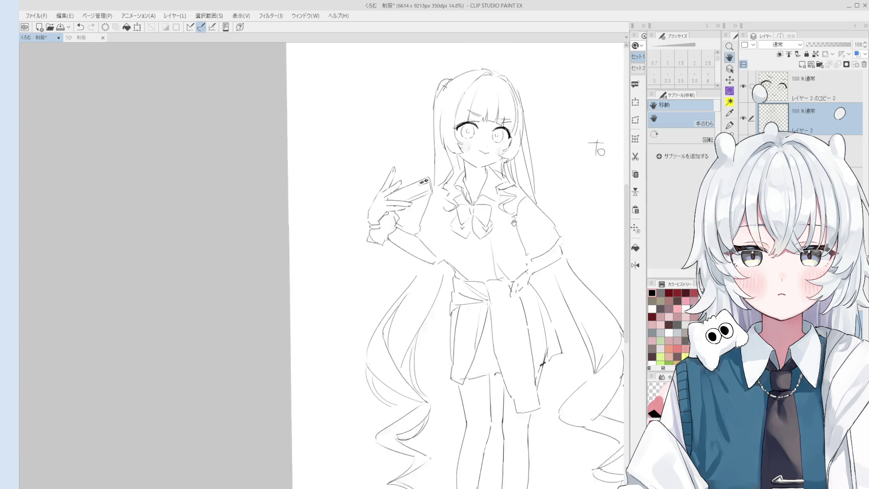
key("e")
scroll(407, 204, "up", 3)
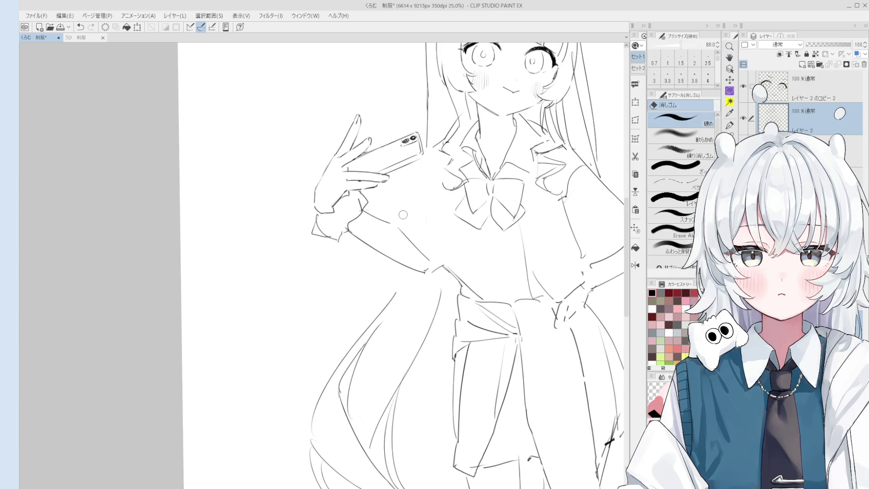
key("p")
scroll(442, 162, "down", 2)
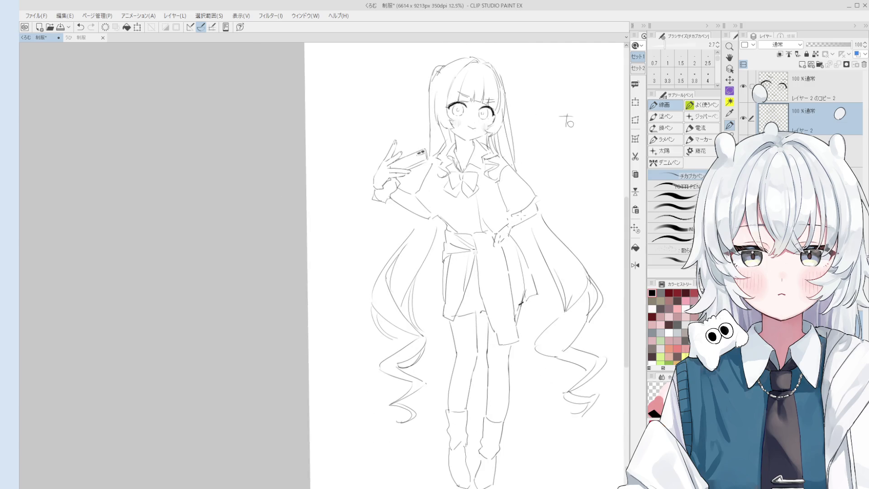
Recentre the view down to the feet, lasso the lower body from the waist, and start a transform
key("h")
left_click_drag(536, 208, 515, 248)
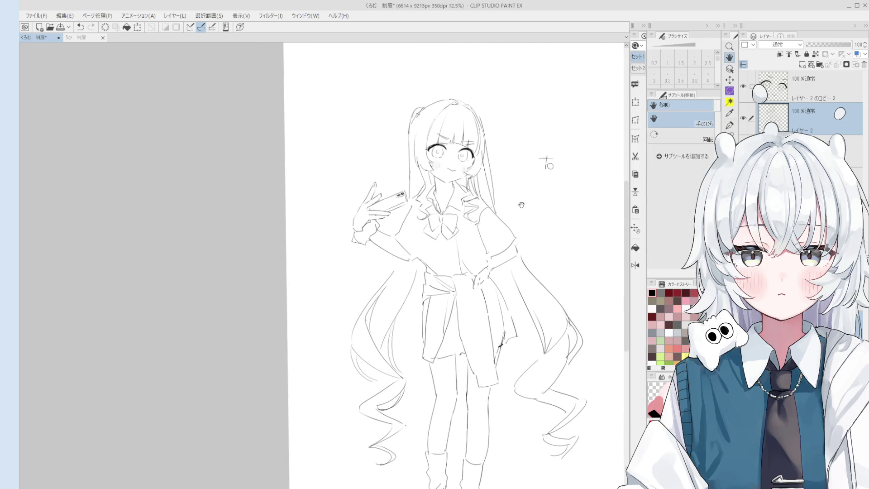
scroll(466, 235, "down", 1)
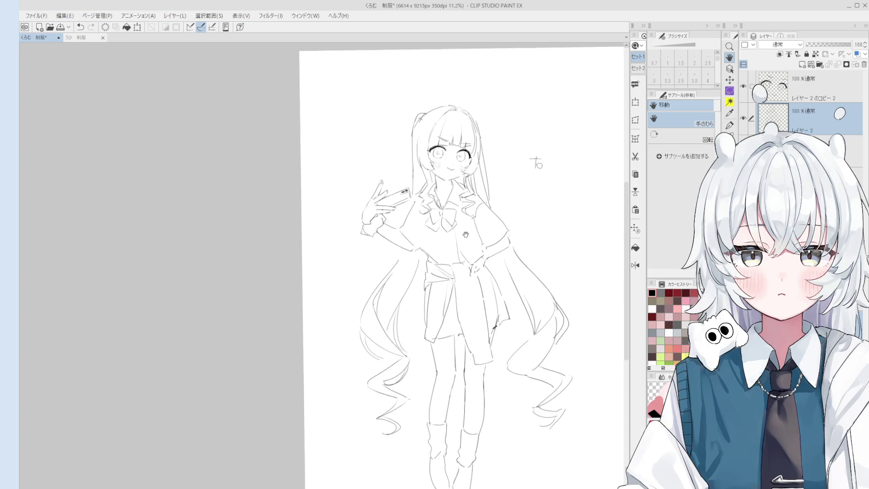
left_click_drag(465, 235, 464, 208)
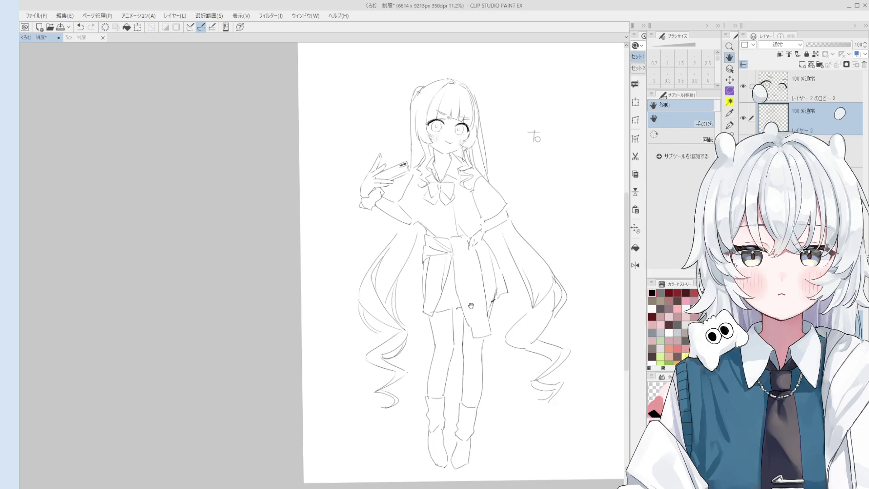
key("m")
mouse_move(413, 297)
left_mouse_down()
mouse_move(420, 268)
mouse_move(487, 238)
mouse_move(516, 293)
mouse_move(494, 448)
mouse_move(419, 368)
mouse_move(413, 294)
left_mouse_up()
key("ctrl+t")
Shift the skirt and legs up slightly, commit the transform, and clear the selection
left_click_drag(511, 361, 505, 323)
scroll(511, 353, "down", 2)
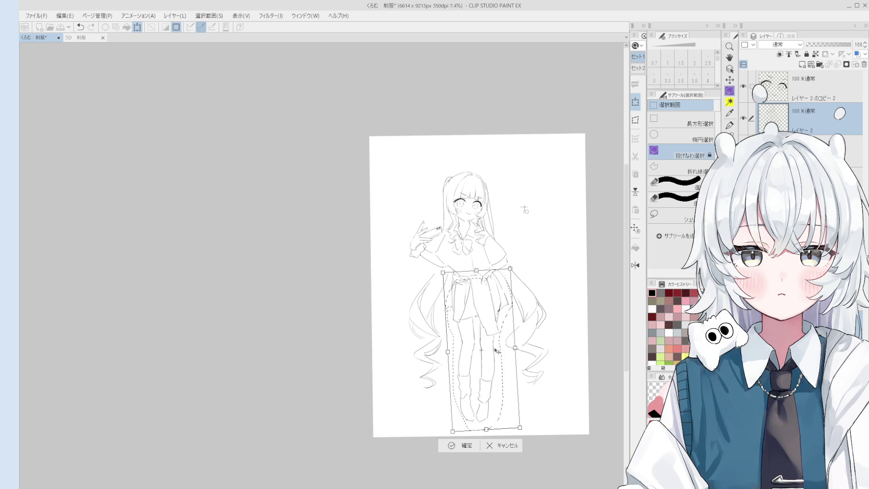
scroll(489, 359, "up", 2)
left_click_drag(487, 346, 487, 343)
scroll(488, 343, "down", 2)
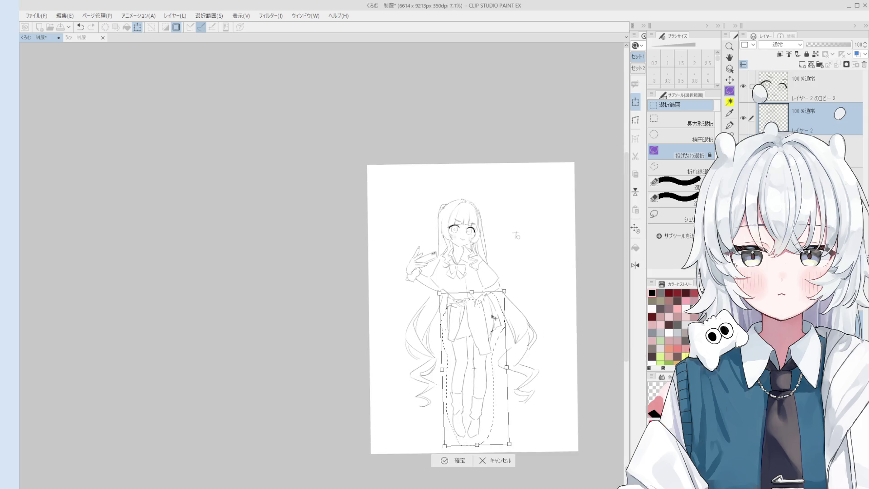
left_click_drag(483, 362, 483, 363)
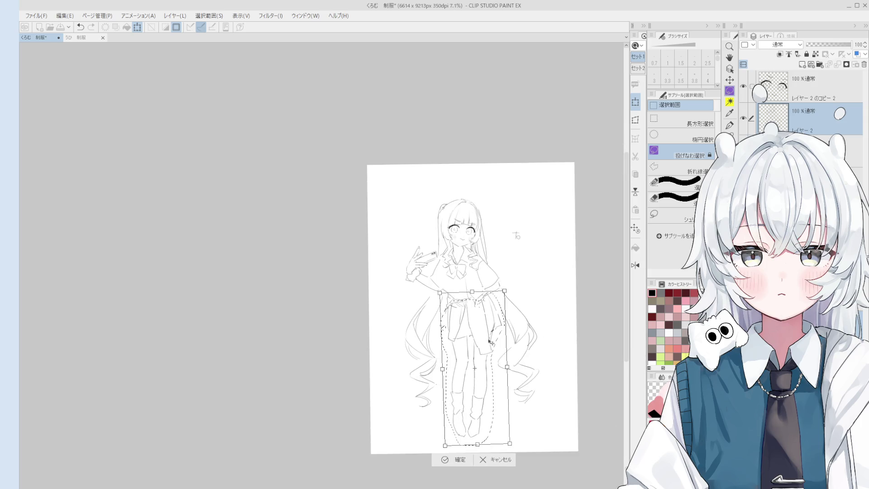
left_click(451, 460)
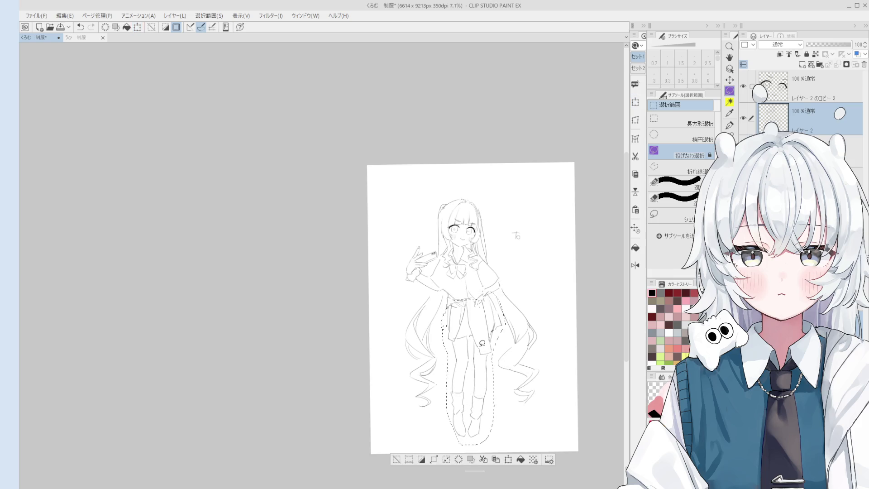
left_click(398, 458)
key("ctrl+z")
Erase the crossing waistline strokes, redraw a short waist line, and thicken the pen slightly
key("ctrl+d")
key("e")
scroll(453, 305, "up", 5)
mouse_move(453, 305)
left_mouse_down()
mouse_move(434, 300)
mouse_move(473, 294)
mouse_move(452, 292)
mouse_move(460, 316)
mouse_move(398, 310)
mouse_move(399, 331)
left_mouse_up()
key("p")
key("ctrl+z")
left_click_drag(401, 301, 400, 334)
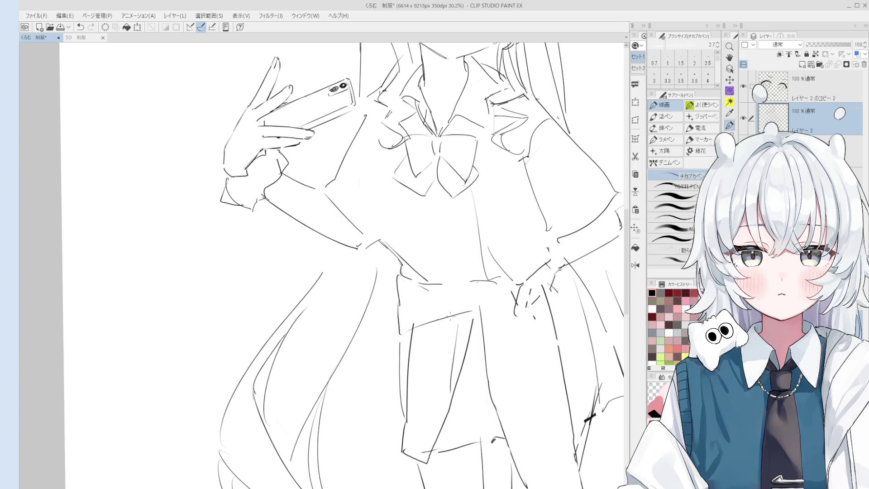
scroll(483, 297, "down", 4)
key("e")
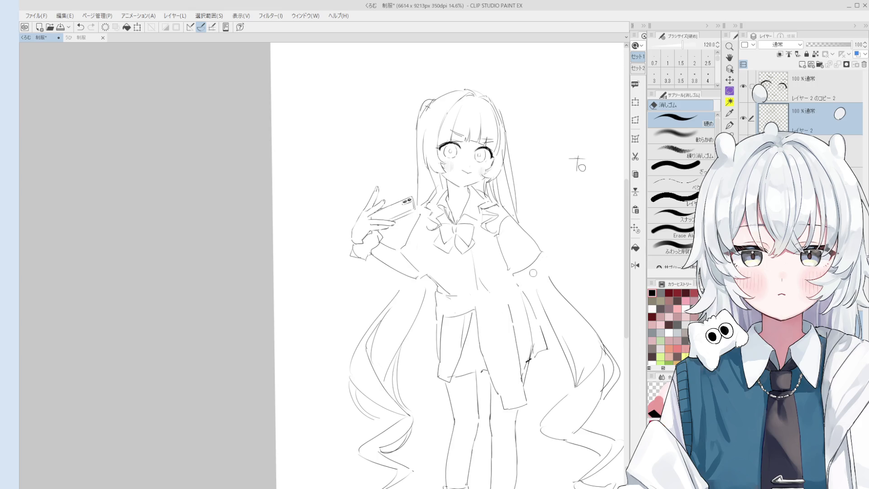
key("p")
key("ctrl+z")
key("bracketright")
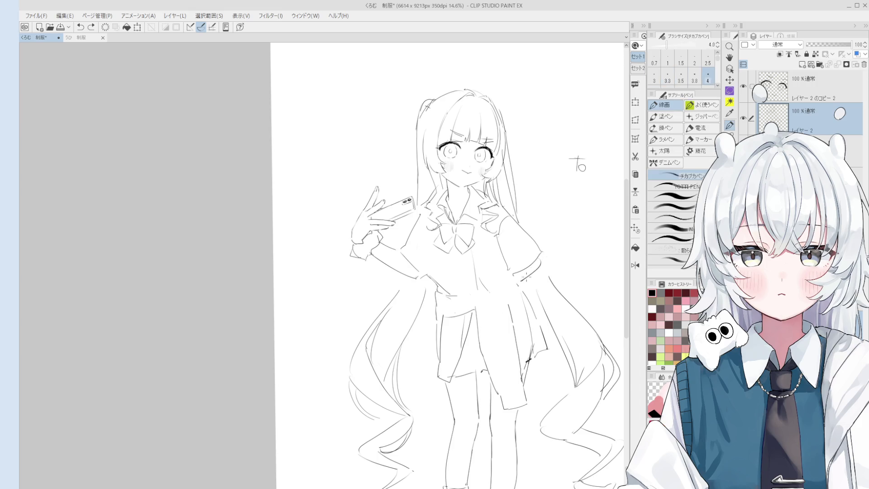
Draw the sleeve hem line, undoing a stray stroke near the waist
left_click_drag(542, 258, 516, 279)
key("e")
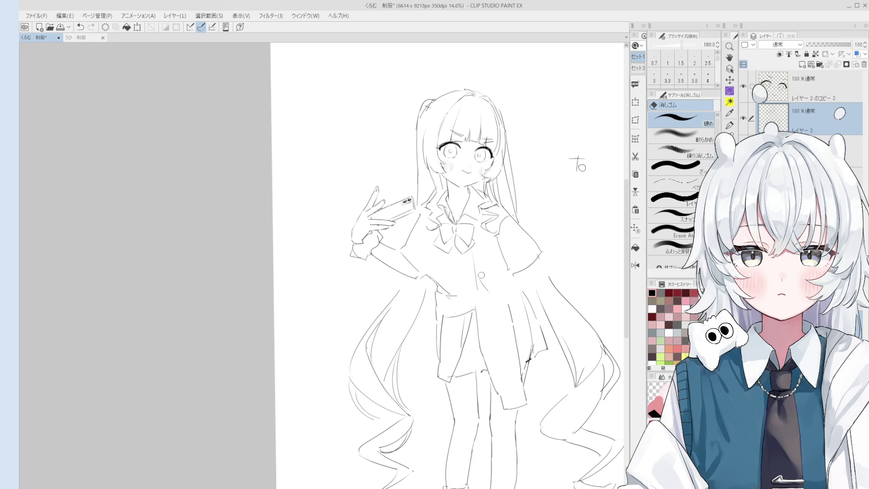
key("p")
key("ctrl+z")
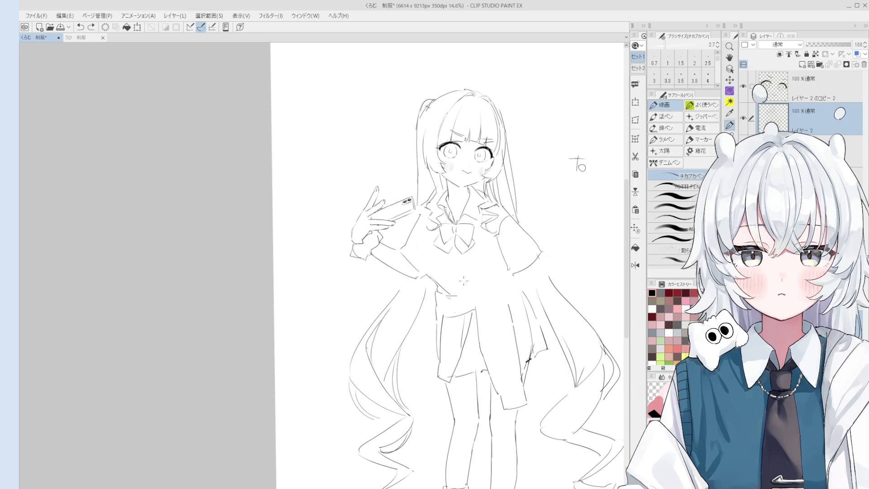
scroll(430, 267, "up", 2)
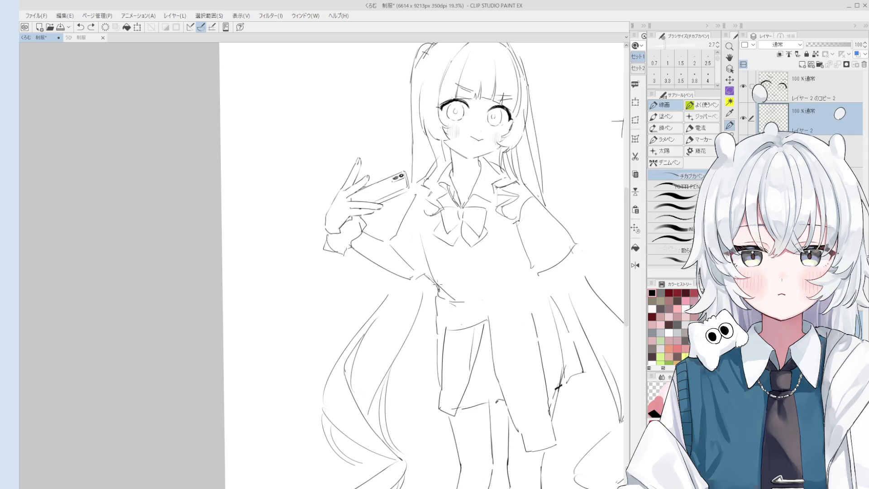
Erase the old arm line and redraw the arm contour over several attempts
key("e")
scroll(429, 267, "up", 2)
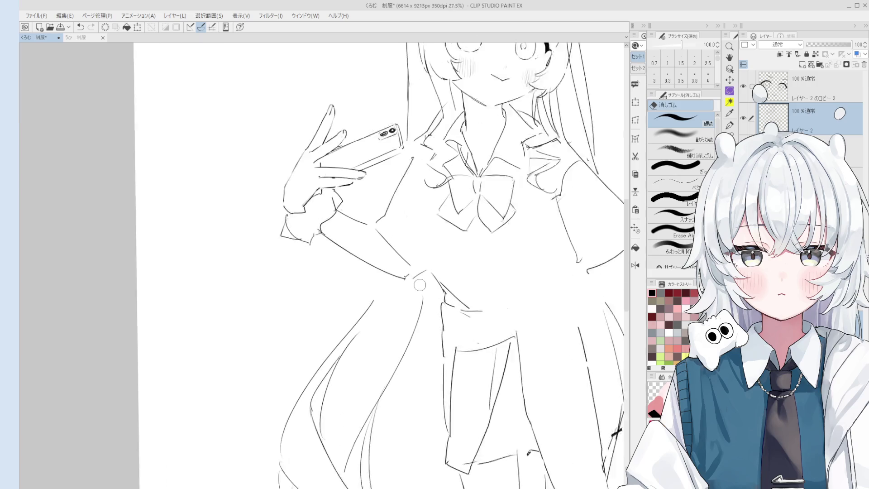
mouse_move(409, 263)
left_mouse_down()
mouse_move(380, 229)
mouse_move(401, 268)
left_mouse_up()
key("p")
key("ctrl+z")
mouse_move(378, 227)
left_mouse_down()
mouse_move(408, 275)
mouse_move(428, 279)
mouse_move(357, 247)
mouse_move(408, 275)
left_mouse_up()
scroll(428, 279, "down", 3)
key("e")
key("p")
key("ctrl+z")
left_click_drag(357, 247, 408, 274)
key("ctrl+z")
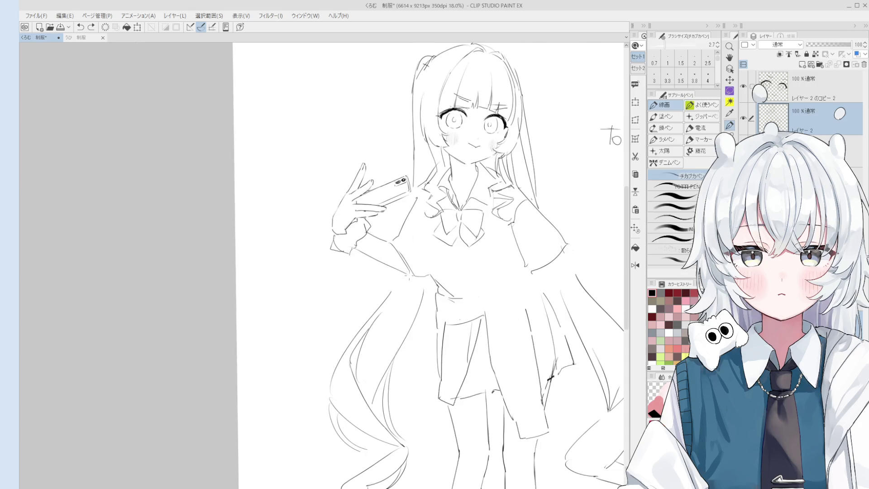
scroll(394, 298, "up", 2)
key("ctrl+z")
key("ctrl+z")
left_click_drag(363, 272, 410, 323)
scroll(393, 298, "down", 1)
key("e")
scroll(354, 251, "up", 2)
Recentre the canvas and draw the shirt line below the collar
key("h")
scroll(469, 225, "down", 4)
left_click_drag(474, 229, 469, 225)
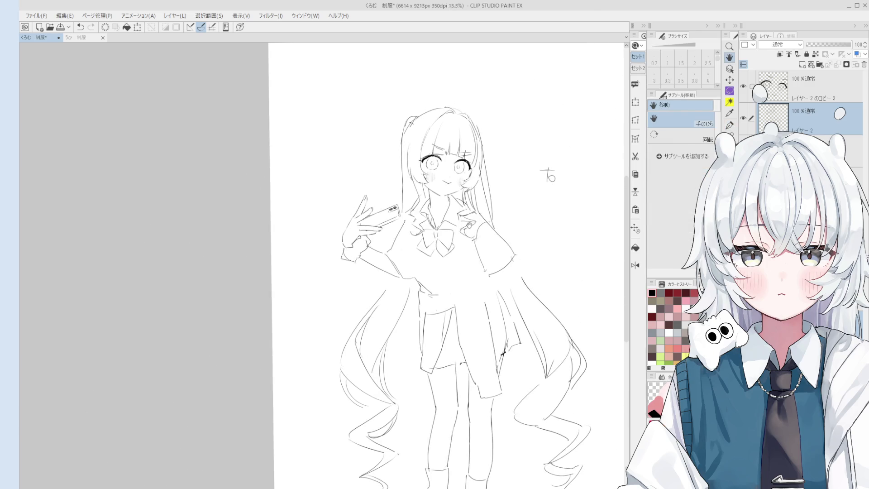
key("p")
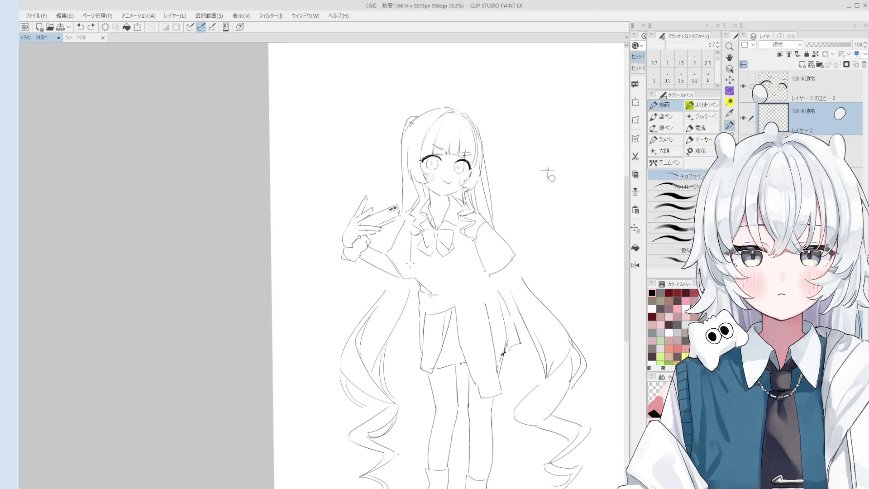
scroll(416, 272, "down", 1)
key("e")
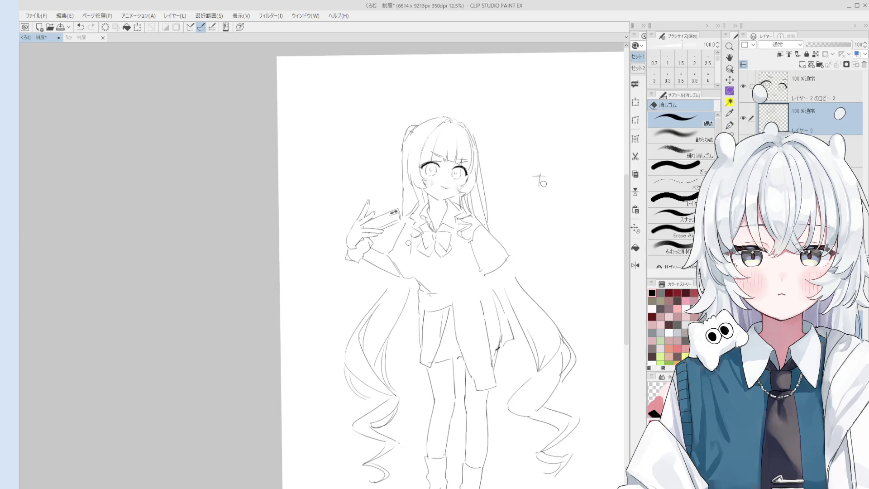
key("p")
key("ctrl+z")
left_click_drag(408, 240, 416, 277)
key("ctrl+z")
left_click_drag(410, 244, 418, 275)
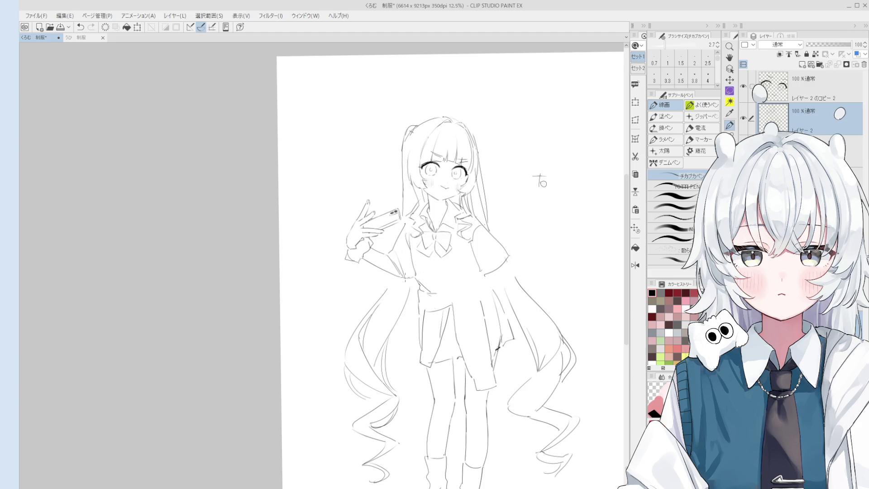
scroll(404, 284, "up", 1)
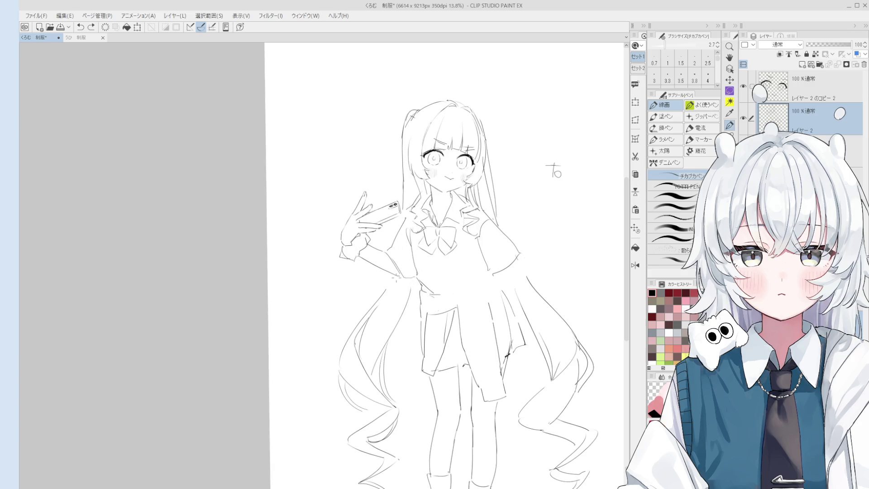
Try a sleeve line along the arm, then undo stray strokes
key("e")
key("p")
key("e")
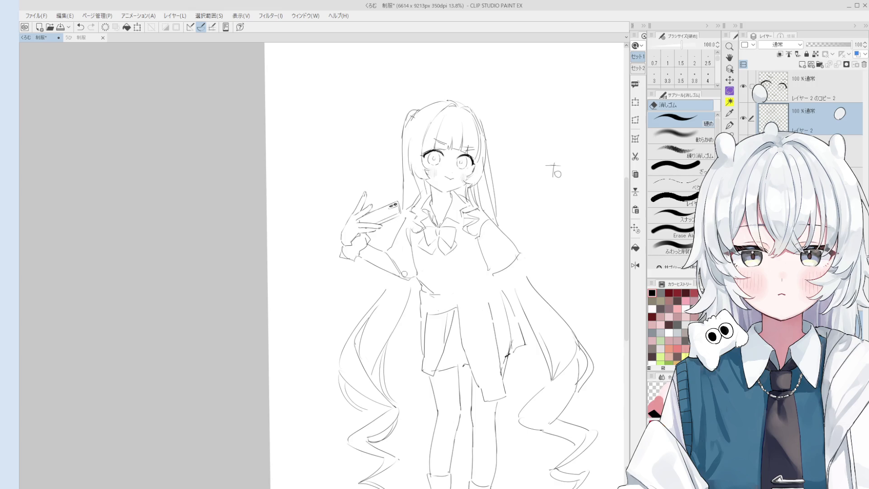
key("p")
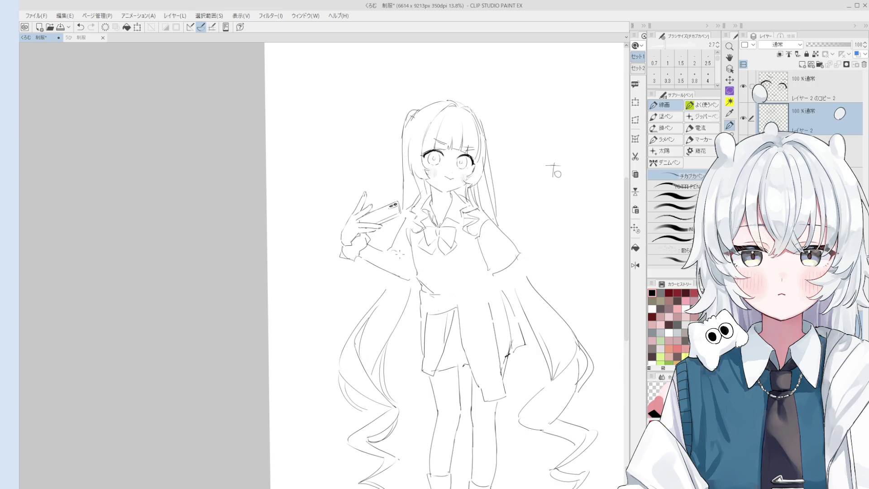
left_click_drag(388, 248, 414, 281)
key("ctrl+z")
key("h")
scroll(514, 238, "down", 5)
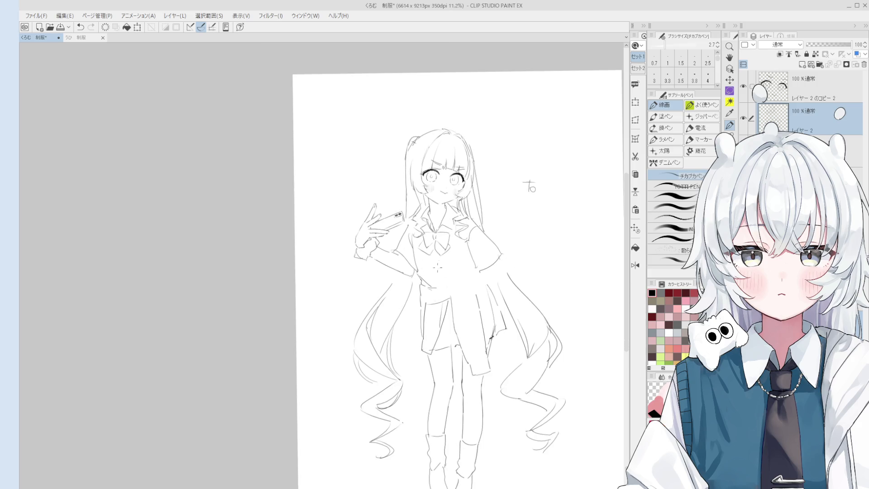
scroll(512, 244, "up", 3)
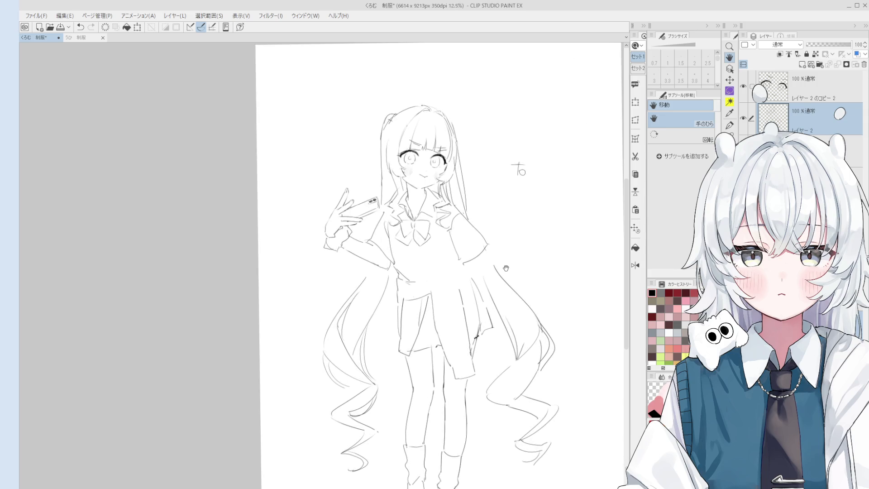
scroll(490, 271, "up", 1)
key("e")
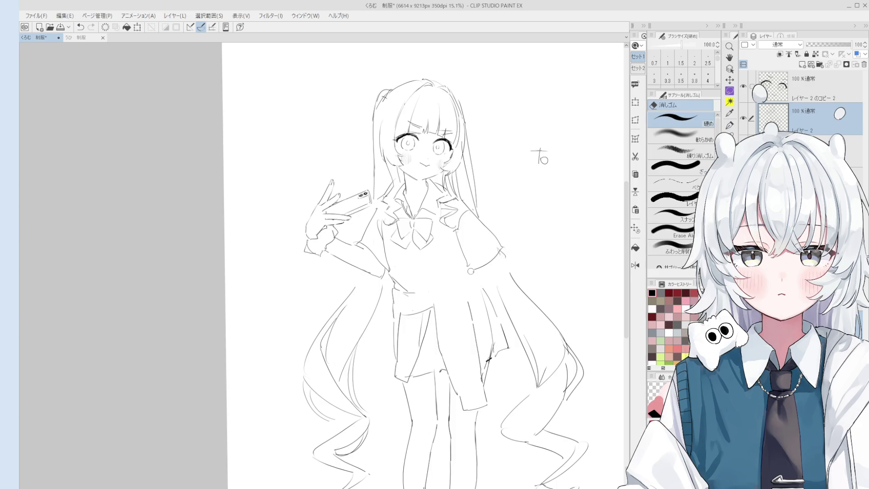
key("p")
key("ctrl+z")
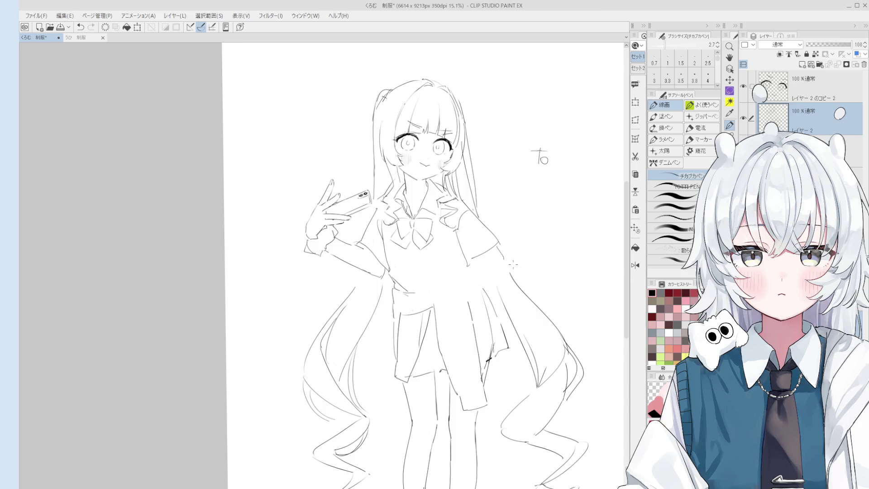
Mirror the canvas horizontally to check the drawing
scroll(514, 264, "down", 5)
key("e")
scroll(417, 230, "up", 3)
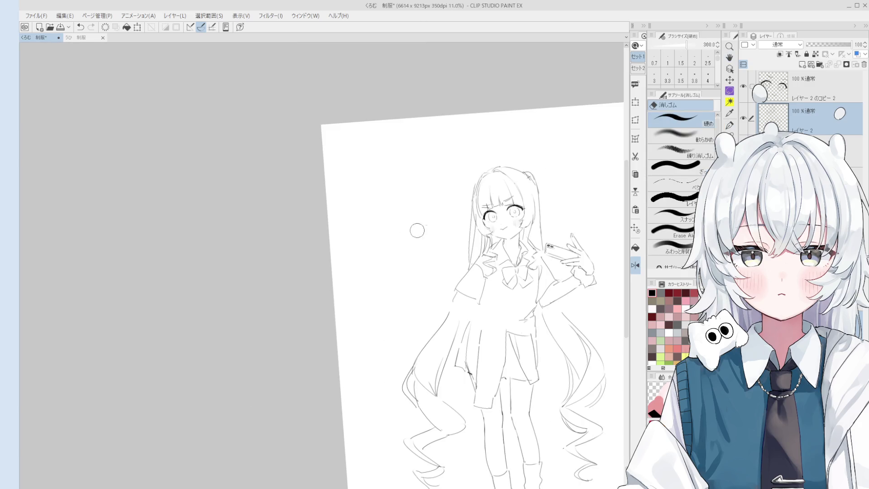
scroll(467, 280, "up", 3)
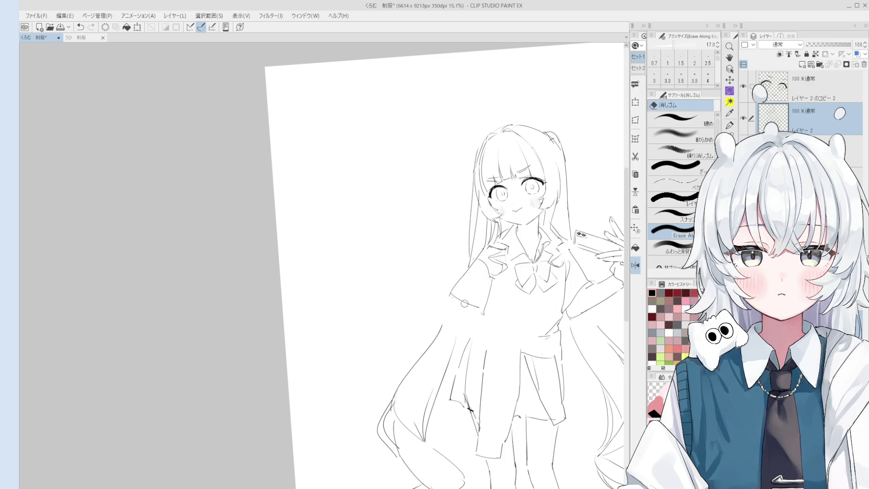
Add a pen stroke along the sleeve edge and restore the unmirrored view
key("p")
scroll(453, 305, "up", 2)
mouse_move(438, 292)
left_mouse_down()
mouse_move(497, 348)
mouse_move(408, 317)
mouse_move(438, 318)
left_mouse_up()
key("h")
scroll(515, 357, "down", 2)
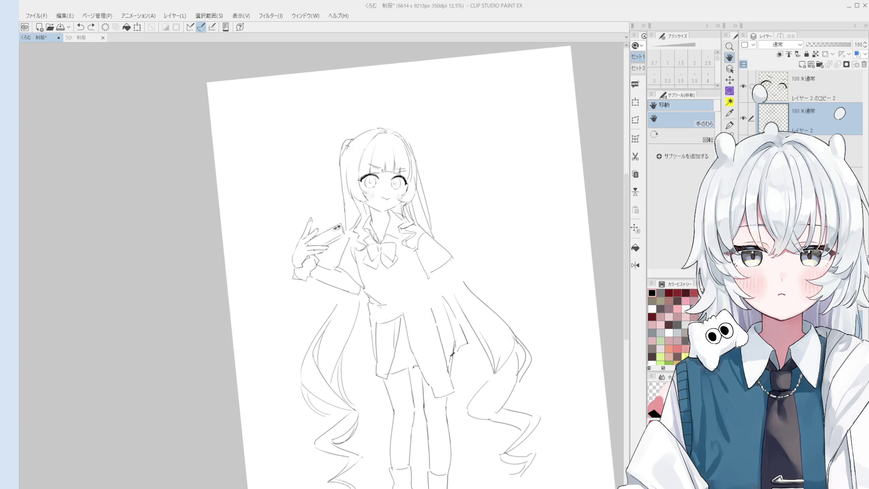
Rotate the canvas view back upright and add a short stroke at the shoulder
scroll(457, 353, "down", 1)
left_click_drag(457, 352, 460, 352)
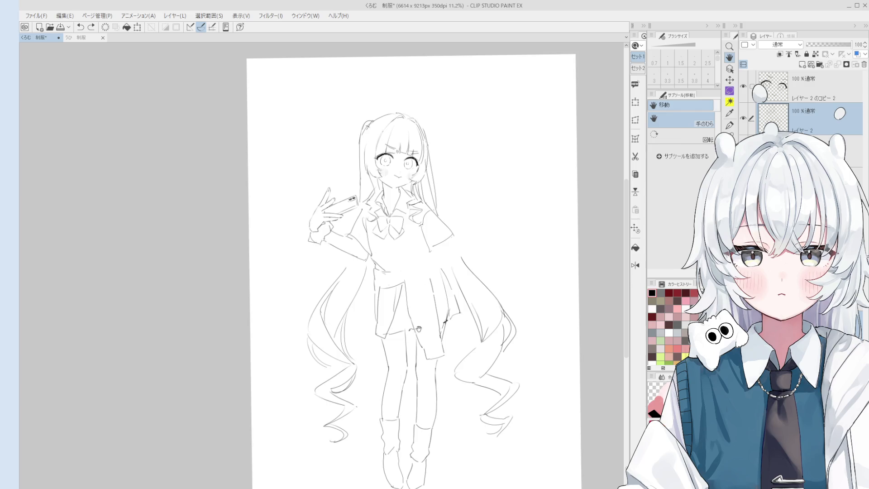
key("e")
scroll(438, 212, "up", 3)
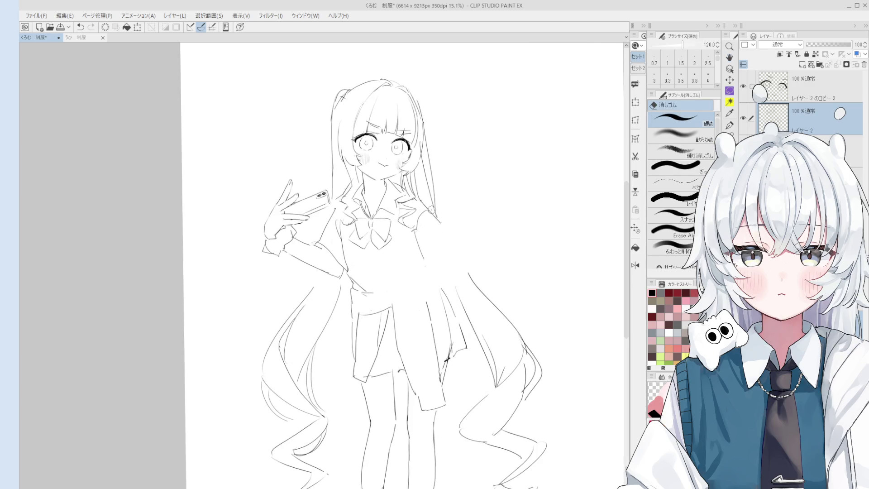
key("p")
left_click_drag(423, 205, 432, 215)
Erase the diagonal line beside the shoulder with a larger eraser and redraw the line downward
key("e")
scroll(419, 199, "up", 2)
key("bracketright")
key("bracketright")
key("bracketright")
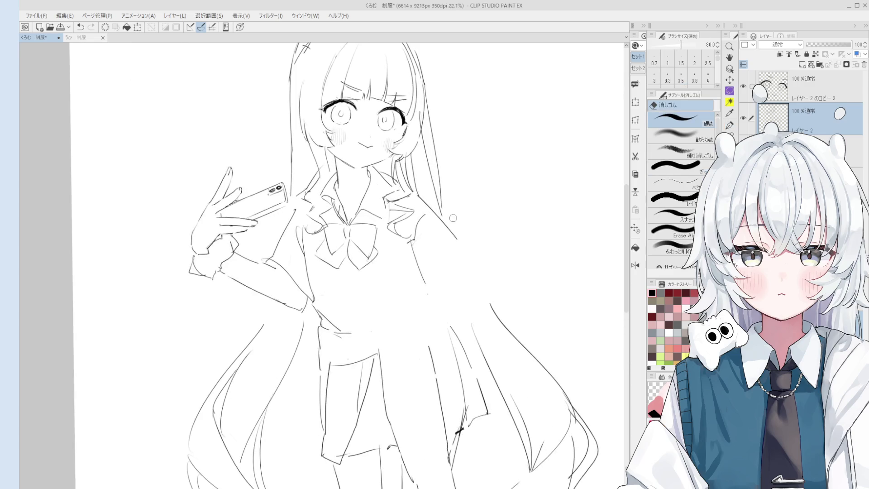
left_click_drag(416, 195, 449, 228)
key("p")
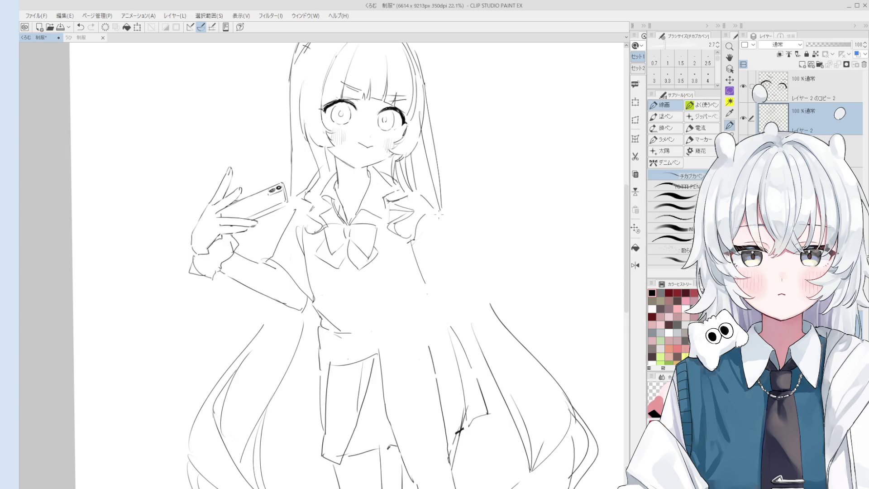
mouse_move(418, 192)
left_mouse_down()
mouse_move(466, 245)
mouse_move(437, 277)
left_mouse_up()
key("ctrl+z")
Recentre the figure, undo an accidental stroke, and erase stray strokes along the skirt's top and right side
scroll(435, 261, "down", 1)
key("e")
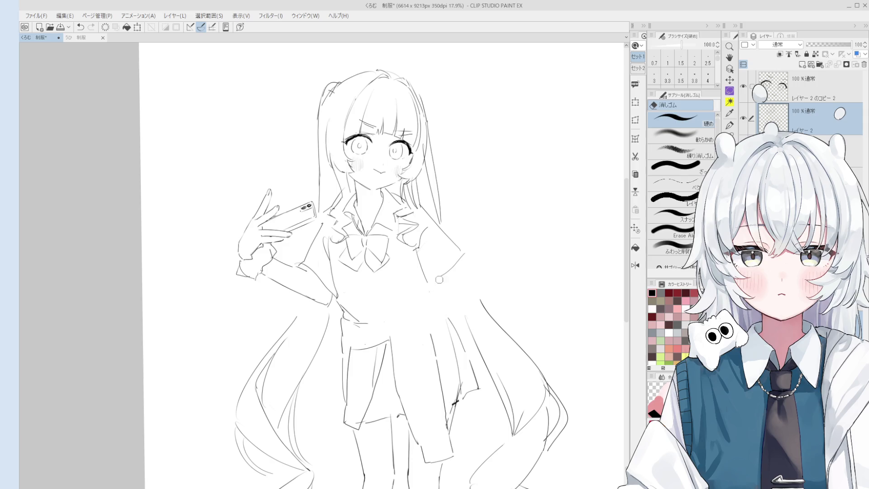
key("p")
mouse_move(451, 290)
left_mouse_down()
mouse_move(474, 304)
mouse_move(433, 275)
left_mouse_up()
key("ctrl+z")
scroll(409, 330, "up", 1)
key("e")
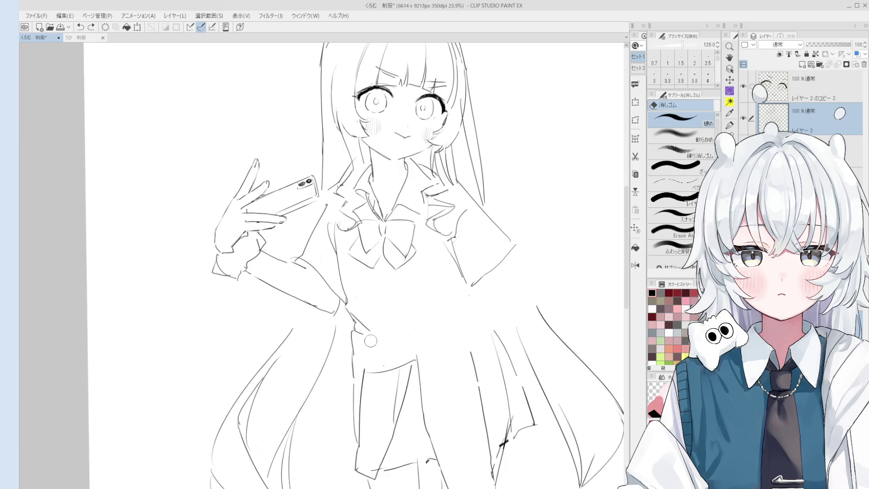
scroll(385, 348, "down", 1)
mouse_move(396, 353)
left_mouse_down()
mouse_move(408, 383)
mouse_move(395, 403)
mouse_move(410, 374)
left_mouse_up()
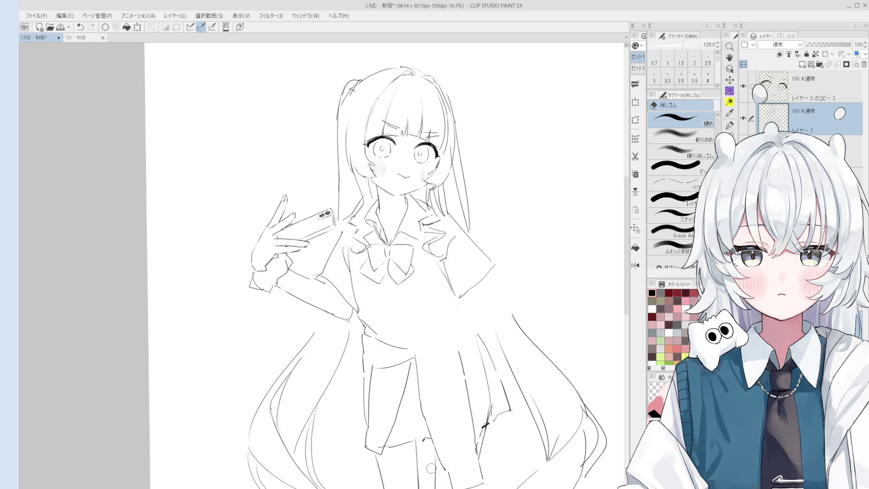
key("p")
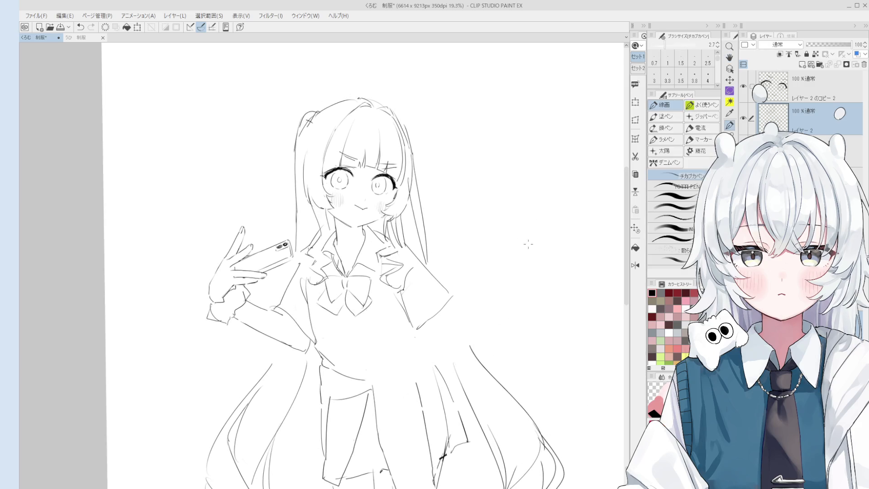
mouse_move(527, 233)
left_mouse_down()
mouse_move(450, 248)
mouse_move(462, 244)
mouse_move(448, 256)
mouse_move(453, 297)
mouse_move(438, 266)
mouse_move(419, 292)
mouse_move(471, 316)
mouse_move(450, 331)
mouse_move(472, 322)
mouse_move(444, 319)
left_mouse_up()
key("ctrl+z")
key("ctrl+z")
left_click_drag(489, 294, 486, 310)
left_click_drag(470, 272, 468, 292)
left_click_drag(484, 244, 492, 265)
mouse_move(506, 267)
left_mouse_down()
mouse_move(518, 277)
mouse_move(511, 286)
left_mouse_up()
mouse_move(506, 299)
left_mouse_down()
mouse_move(505, 330)
mouse_move(524, 317)
left_mouse_up()
mouse_move(539, 302)
left_mouse_down()
mouse_move(528, 303)
mouse_move(543, 305)
left_mouse_up()
left_click_drag(537, 216, 539, 219)
key("e")
mouse_move(488, 244)
left_mouse_down()
mouse_move(498, 272)
mouse_move(470, 281)
mouse_move(507, 308)
mouse_move(482, 274)
mouse_move(470, 297)
mouse_move(522, 292)
mouse_move(516, 302)
left_mouse_up()
key("p")
mouse_move(521, 254)
left_mouse_down()
mouse_move(509, 279)
mouse_move(527, 280)
mouse_move(521, 283)
left_mouse_up()
key("e")
mouse_move(479, 235)
left_mouse_down()
mouse_move(470, 290)
mouse_move(505, 286)
left_mouse_up()
key("p")
mouse_move(476, 312)
left_mouse_down()
mouse_move(467, 291)
mouse_move(511, 277)
mouse_move(522, 253)
left_mouse_up()
left_click_drag(509, 217, 510, 240)
mouse_move(479, 236)
left_mouse_down()
mouse_move(468, 217)
mouse_move(489, 227)
left_mouse_up()
left_click_drag(453, 251, 469, 271)
key("e")
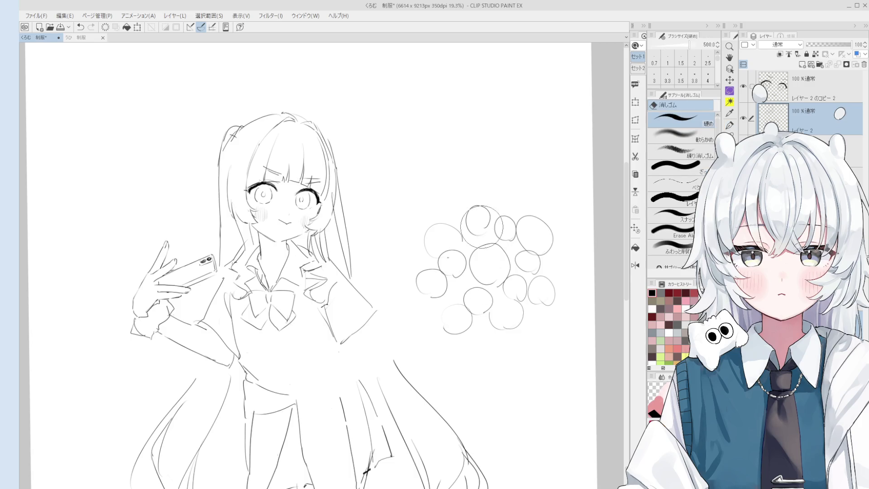
scroll(503, 244, "down", 2)
scroll(477, 301, "up", 1)
left_click(674, 231)
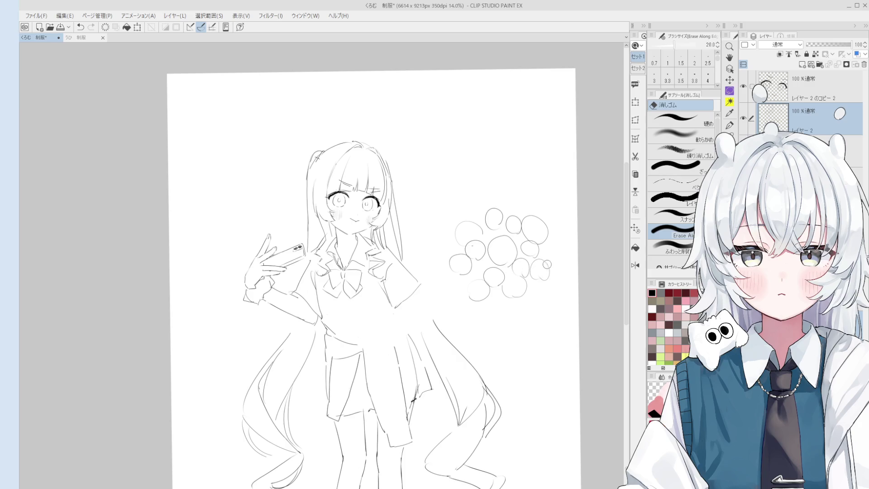
left_click_drag(549, 253, 481, 229)
scroll(498, 272, "up", 6)
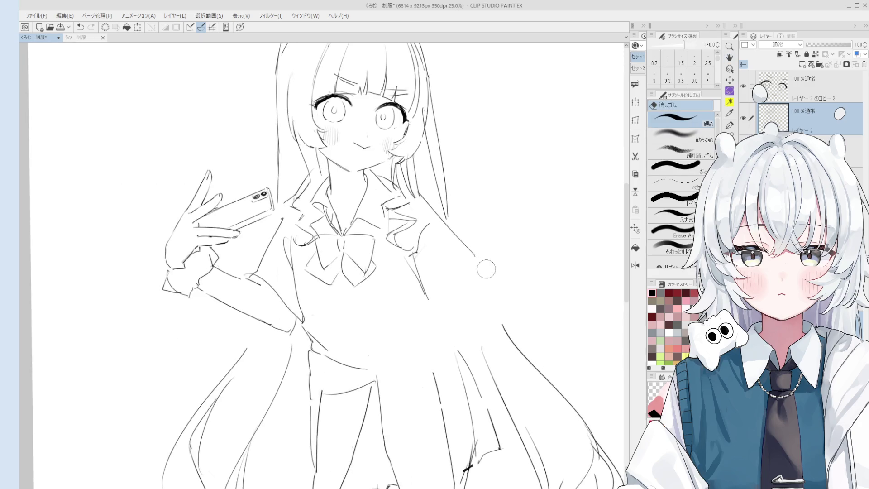
Erase and redraw the strokes near the right hand
key("p")
left_click_drag(469, 277, 430, 301)
scroll(473, 266, "down", 1)
key("ctrl+z")
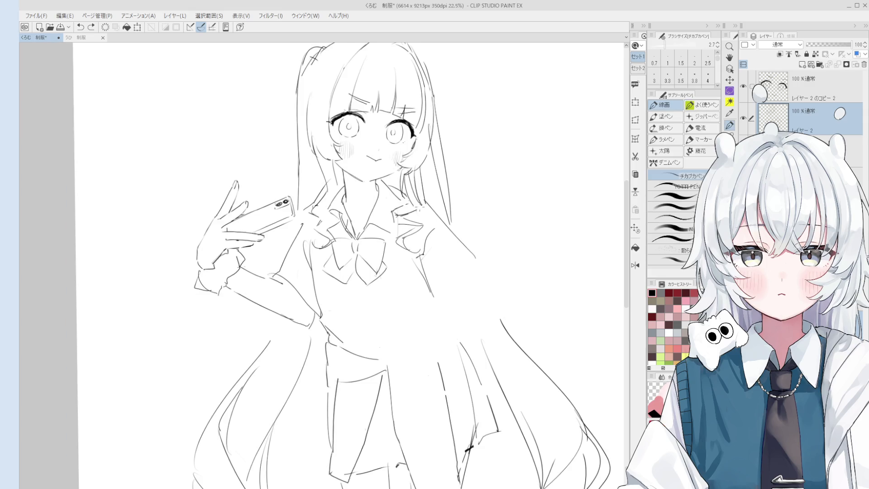
key("e")
mouse_move(411, 201)
left_mouse_down()
mouse_move(405, 181)
mouse_move(408, 202)
left_mouse_up()
key("p")
key("ctrl+z")
left_click_drag(417, 172, 401, 211)
Try short strokes on the right collar, then undo them
key("ctrl+z")
mouse_move(392, 211)
left_mouse_down()
mouse_move(421, 201)
mouse_move(418, 175)
mouse_move(402, 181)
mouse_move(404, 192)
left_mouse_up()
key("ctrl+z")
key("ctrl+z")
scroll(419, 202, "down", 1)
key("ctrl+z")
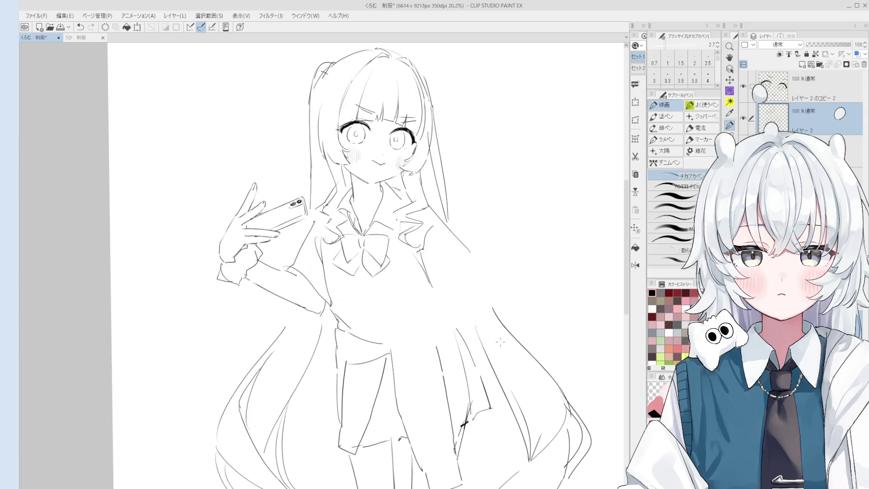
scroll(435, 206, "up", 1)
Reduce the eraser size to 80 and redraw short strokes at the collar
key("e")
scroll(430, 210, "up", 1)
key("p")
key("e")
key("bracketleft")
key("bracketleft")
key("bracketleft")
scroll(421, 217, "up", 2)
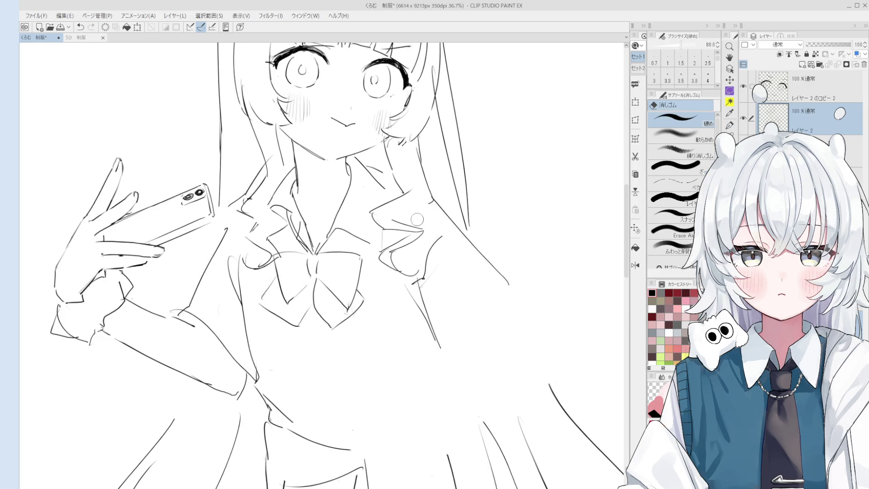
key("p")
left_click_drag(420, 237, 404, 219)
key("ctrl+z")
Erase part of the bow's left loop
scroll(424, 207, "down", 1)
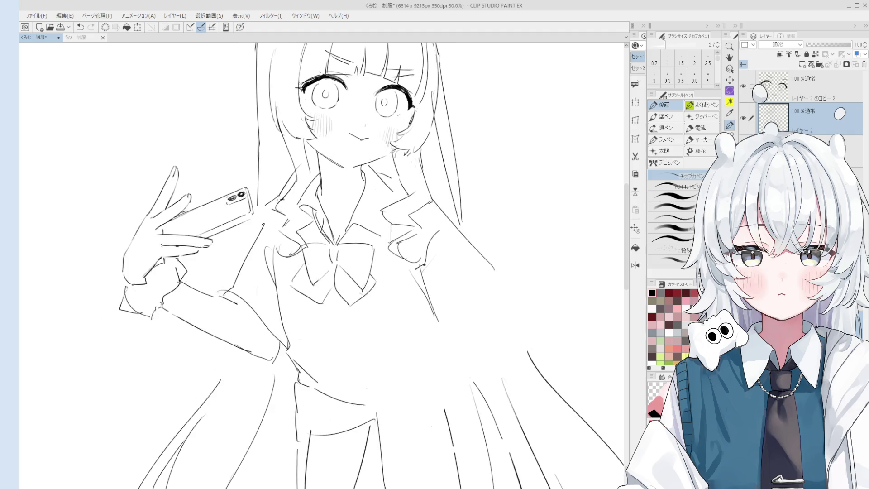
scroll(357, 190, "down", 2)
scroll(358, 190, "up", 1)
scroll(387, 242, "up", 2)
key("e")
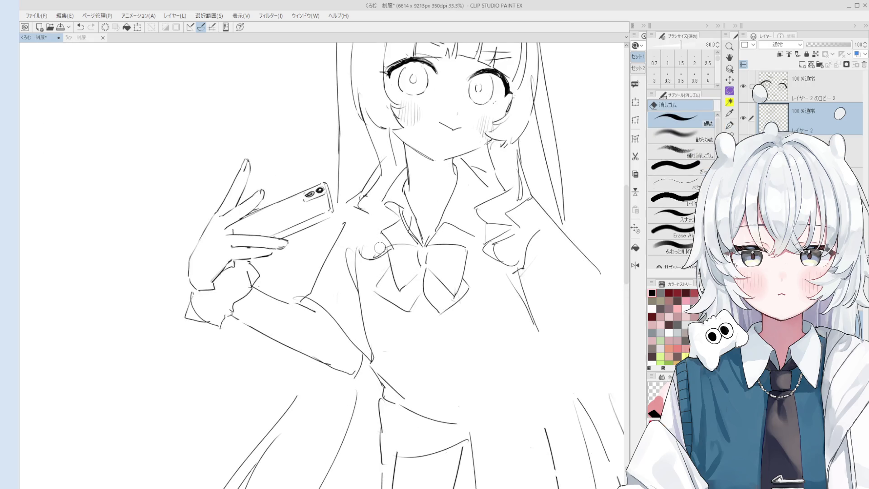
key("p")
scroll(386, 243, "up", 2)
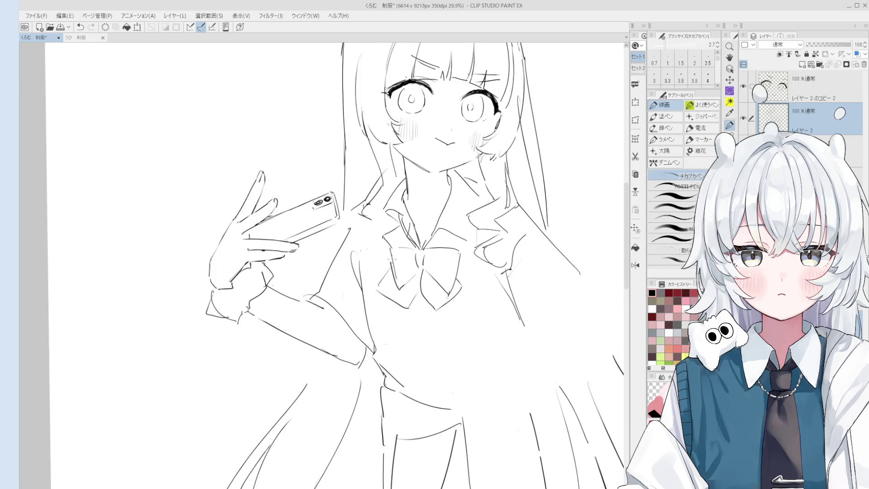
key("e")
mouse_move(386, 247)
left_mouse_down()
mouse_move(397, 285)
mouse_move(412, 283)
left_mouse_up()
Redraw the bow's left loop, undoing a misplaced stroke
key("p")
key("e")
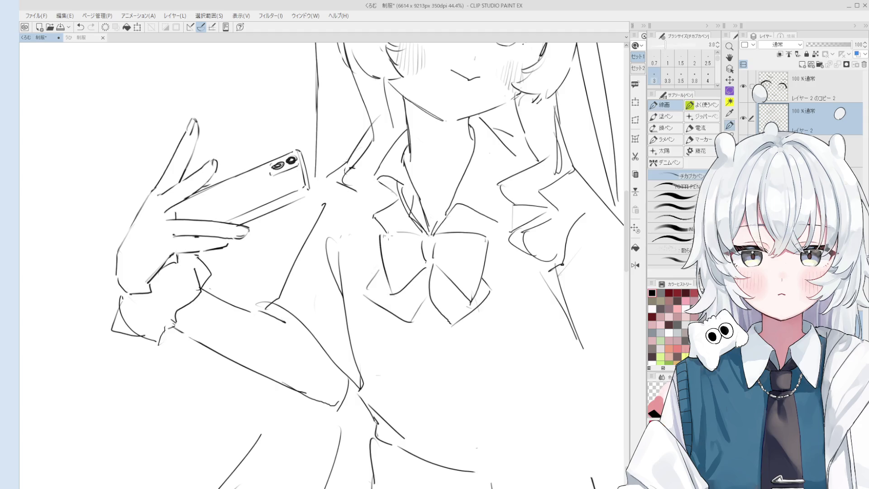
scroll(396, 289, "down", 2)
key("p")
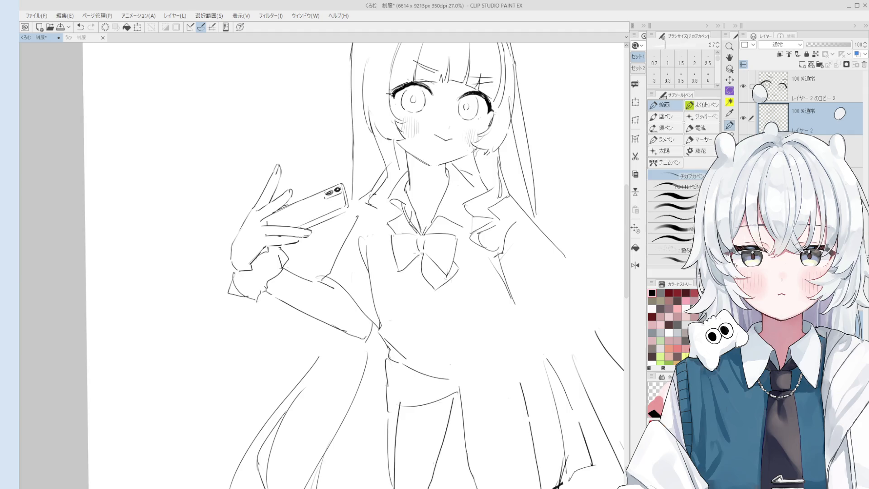
scroll(420, 263, "down", 1)
key("ctrl+z")
mouse_move(426, 265)
left_mouse_down()
mouse_move(414, 280)
mouse_move(392, 267)
mouse_move(459, 278)
left_mouse_up()
key("ctrl+z")
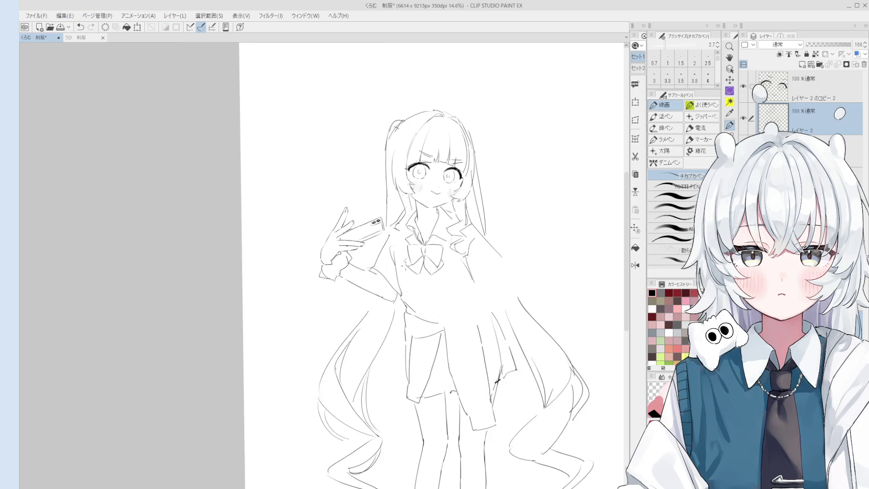
Try a short stroke at the collar tip, then undo it
scroll(407, 260, "up", 2)
mouse_move(460, 210)
left_mouse_down()
mouse_move(460, 228)
mouse_move(453, 217)
left_mouse_up()
key("ctrl+z")
key("ctrl+z")
key("ctrl+z")
scroll(454, 228, "down", 1)
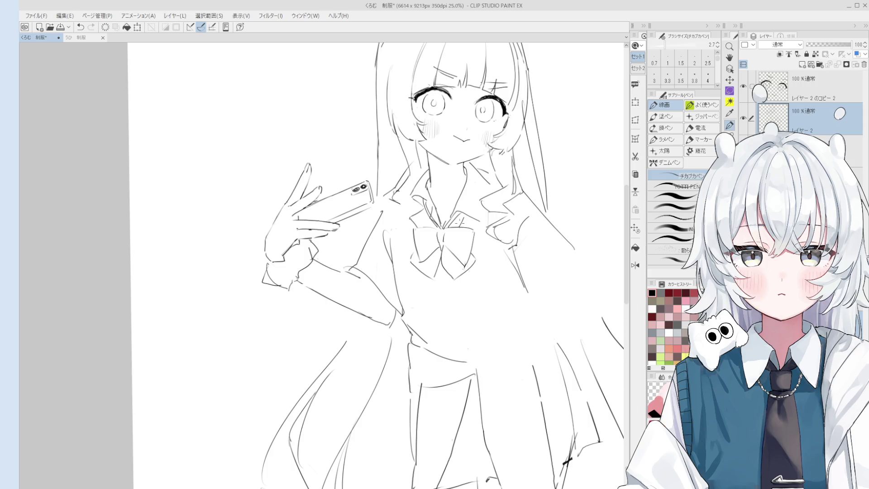
scroll(511, 306, "down", 2)
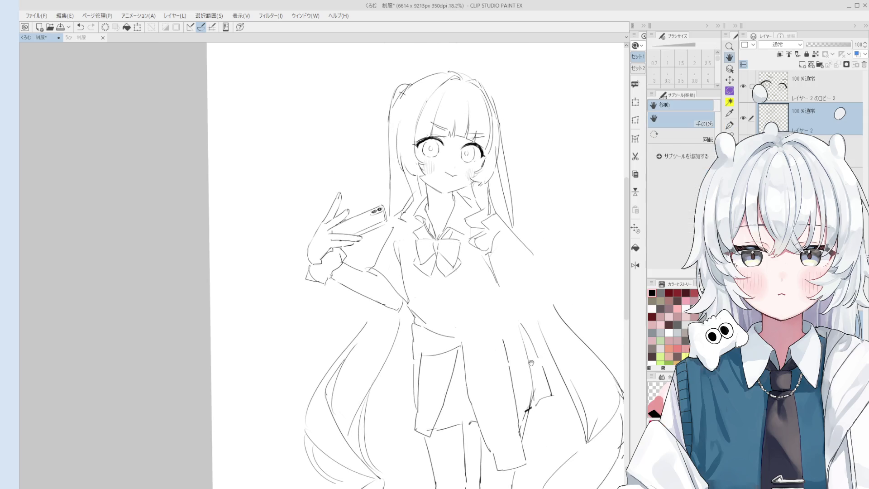
Frame the whole figure and erase the stray jacket lines
mouse_move(512, 306)
left_mouse_down()
mouse_move(488, 337)
mouse_move(501, 347)
left_mouse_up()
key("p")
scroll(560, 351, "up", 3)
scroll(560, 351, "down", 2)
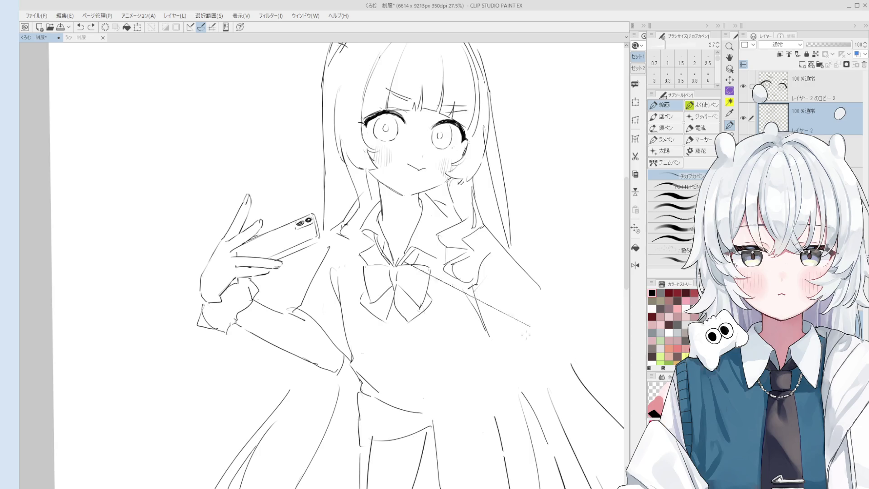
key("e")
left_click_drag(473, 285, 477, 312)
key("p")
Redraw the lower jacket hem with the pen
key("e")
key("p")
scroll(530, 307, "down", 1)
key("ctrl+z")
left_click_drag(491, 341, 545, 299)
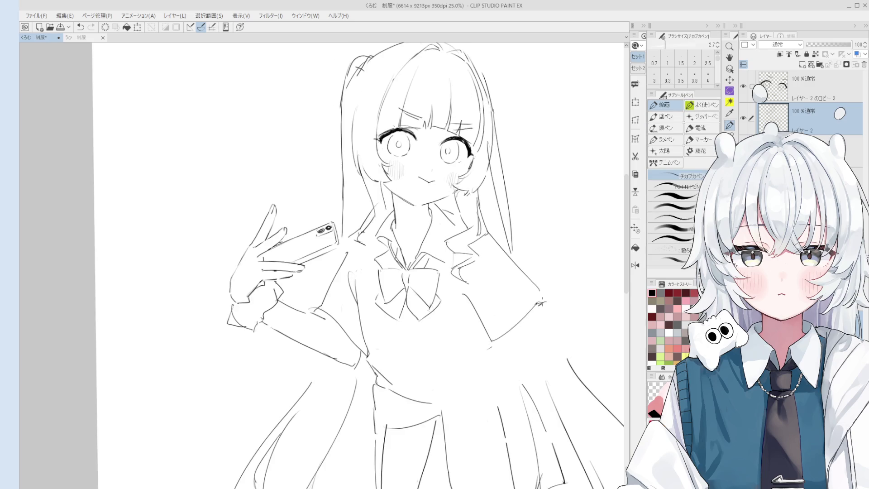
key("e")
key("p")
Add small accent marks along the hairline near the cheek
scroll(546, 303, "down", 1)
scroll(461, 226, "up", 2)
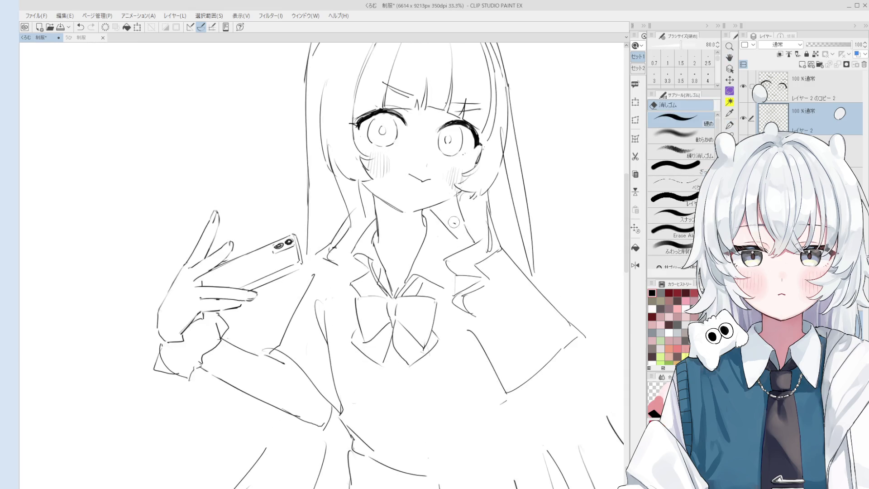
scroll(461, 227, "down", 2)
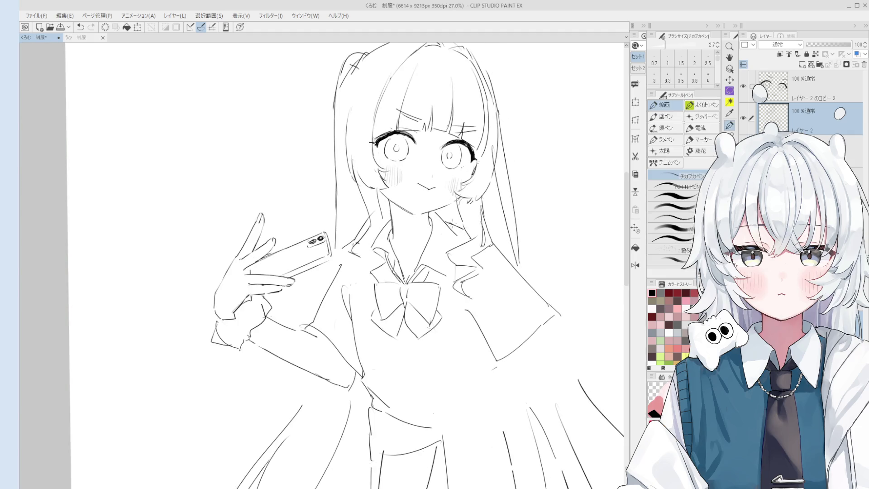
scroll(452, 224, "down", 1)
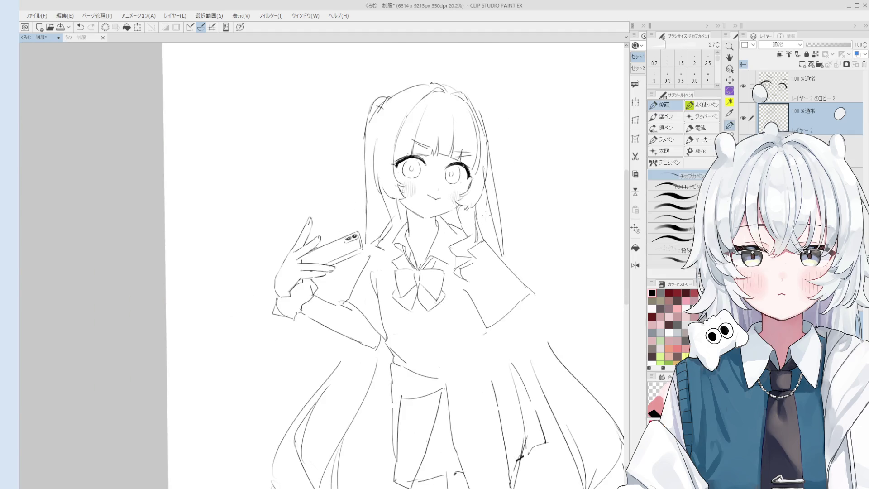
scroll(486, 217, "down", 1)
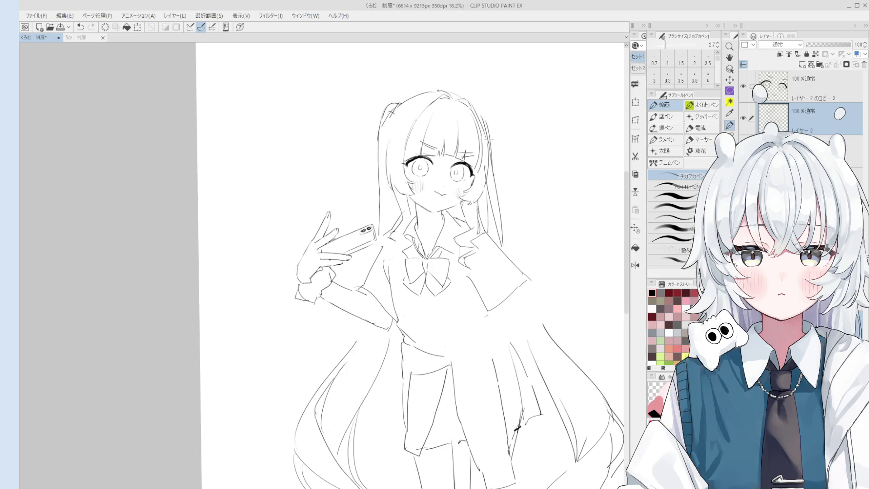
key("ctrl+z")
left_click_drag(487, 185, 488, 188)
Rotate the canvas view, undoing the last stroke
key("e")
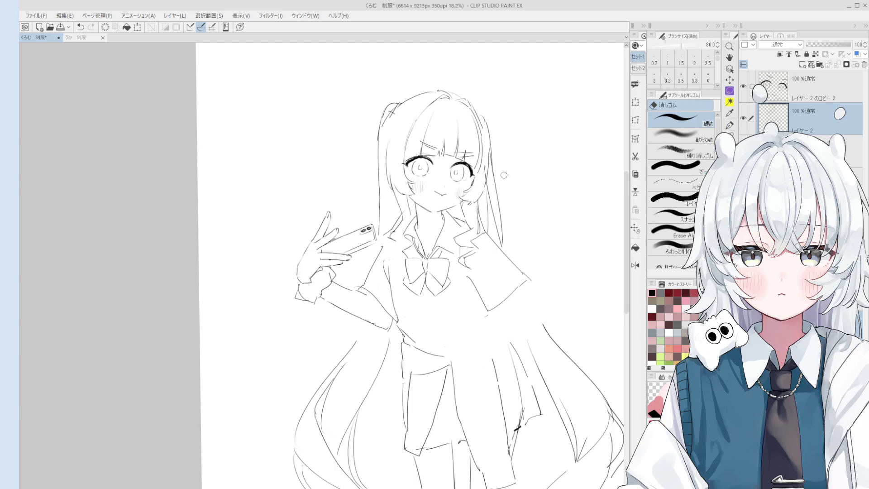
scroll(468, 172, "up", 3)
scroll(468, 171, "down", 2)
scroll(467, 171, "up", 1)
scroll(468, 171, "up", 2)
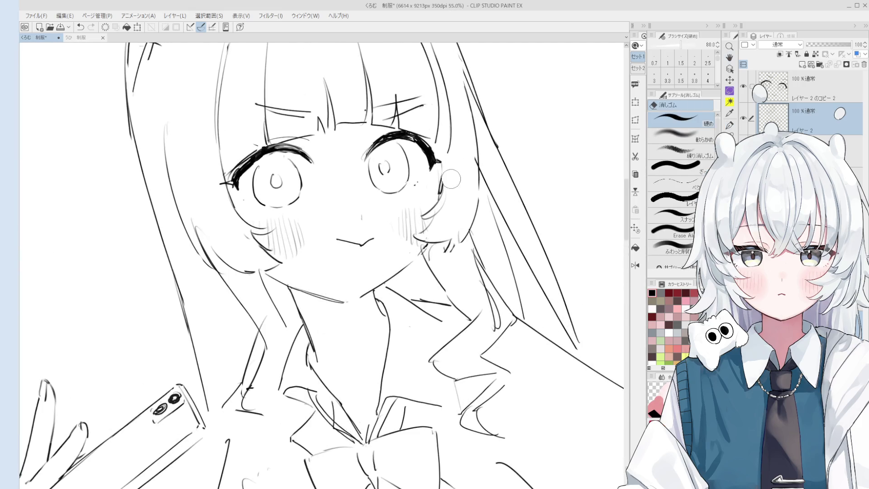
key("p")
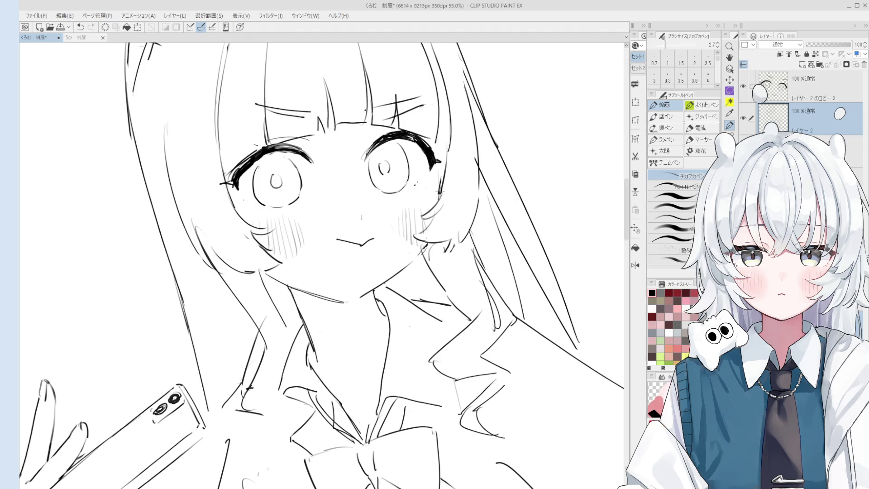
scroll(461, 207, "down", 2)
mouse_move(461, 207)
left_mouse_down()
mouse_move(488, 223)
mouse_move(493, 205)
mouse_move(477, 239)
left_mouse_up()
key("ctrl+z")
Flip the canvas horizontally, pan to the face, and test darkening the left eye's edge
key("h")
scroll(480, 245, "down", 1)
mouse_move(490, 301)
left_mouse_down()
mouse_move(521, 313)
mouse_move(499, 270)
left_mouse_up()
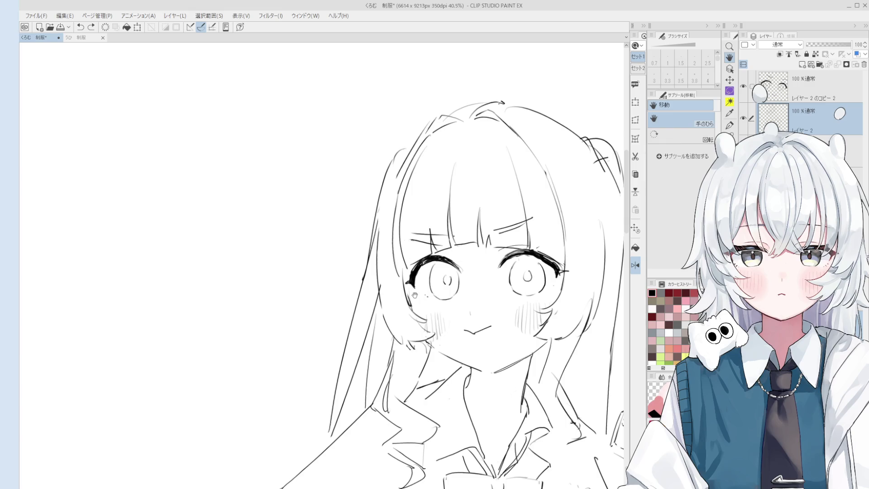
scroll(405, 284, "up", 1)
key("p")
left_click_drag(404, 263, 406, 311)
key("ctrl+z")
Tilt the canvas slightly and zoom out to 27% to show the upper body and phone hand
scroll(384, 275, "down", 3)
scroll(385, 275, "up", 3)
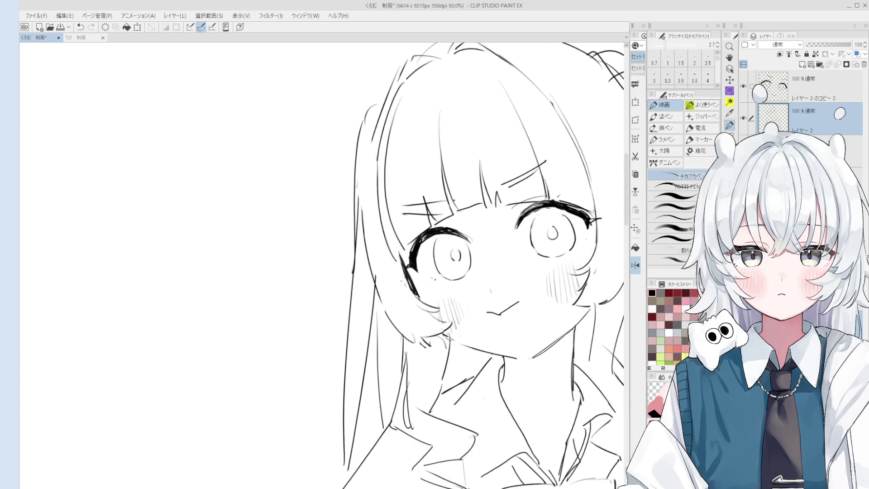
key("e")
key("p")
scroll(382, 249, "down", 2)
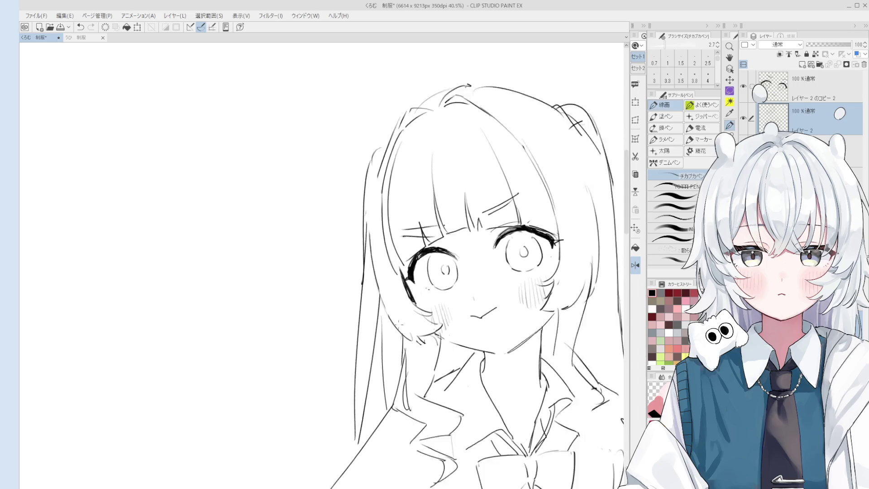
left_click_drag(384, 248, 379, 239)
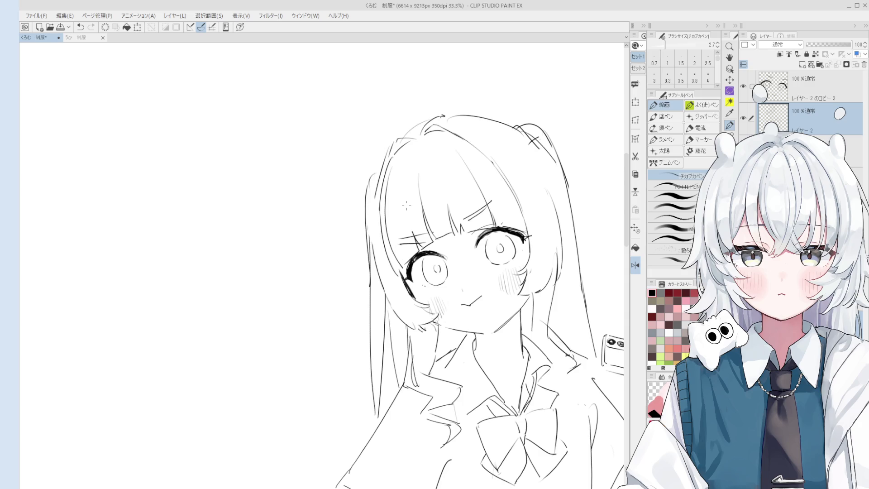
scroll(406, 205, "down", 3)
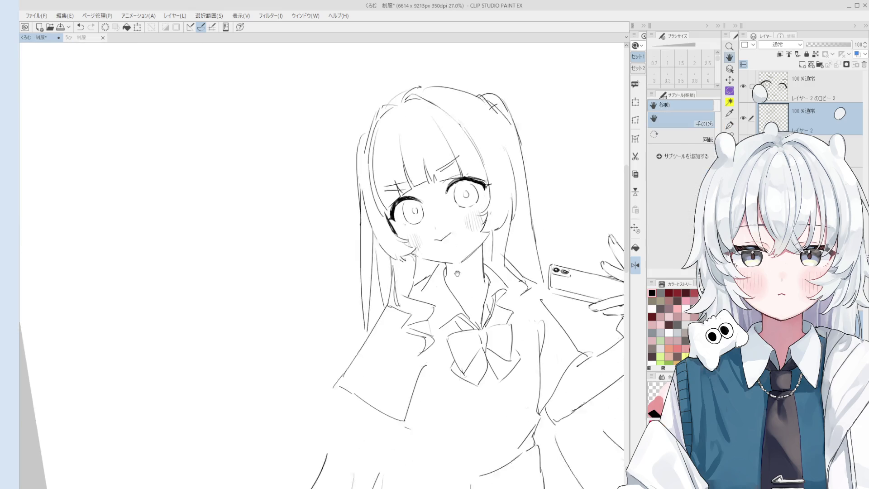
Zoom out and reframe the view on the whole figure
left_click_drag(406, 205, 510, 195)
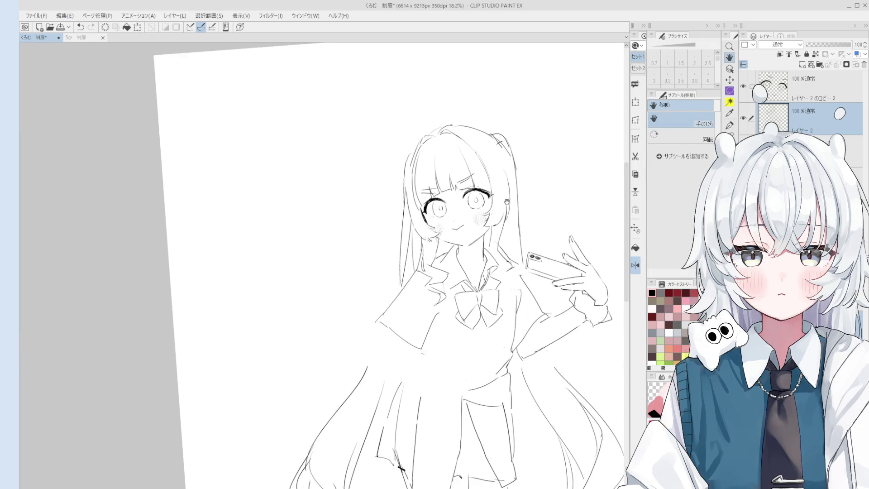
scroll(491, 184, "up", 2)
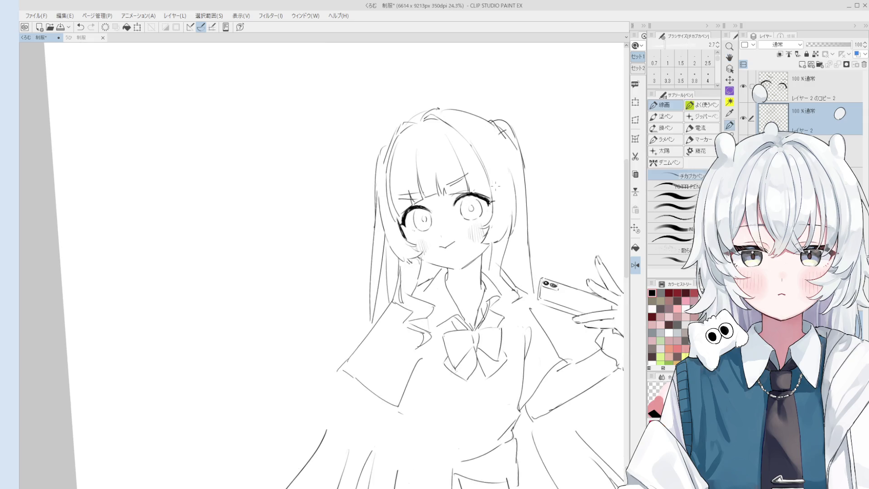
scroll(495, 185, "up", 1)
left_click_drag(495, 184, 459, 225)
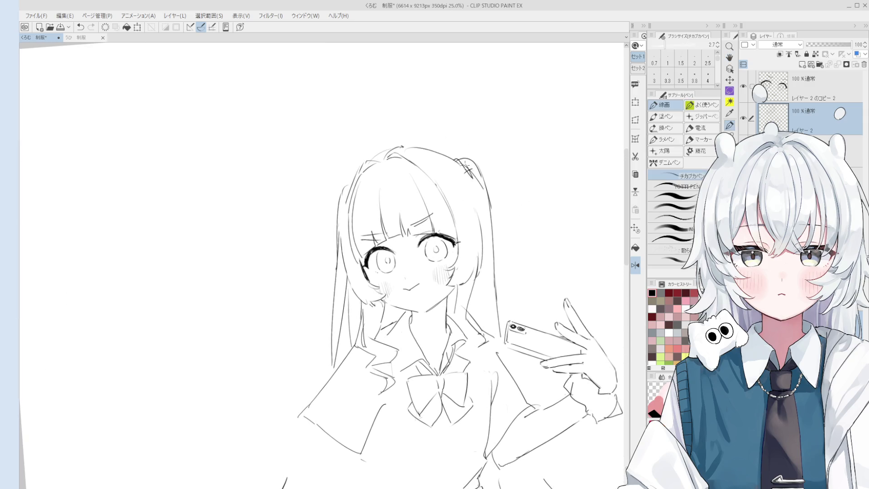
scroll(466, 170, "down", 3)
left_click_drag(476, 280, 486, 223)
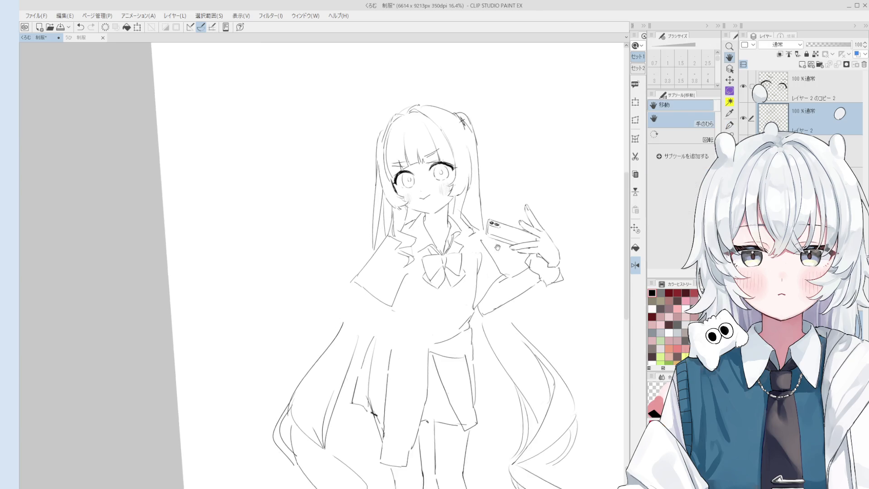
scroll(491, 228, "down", 2)
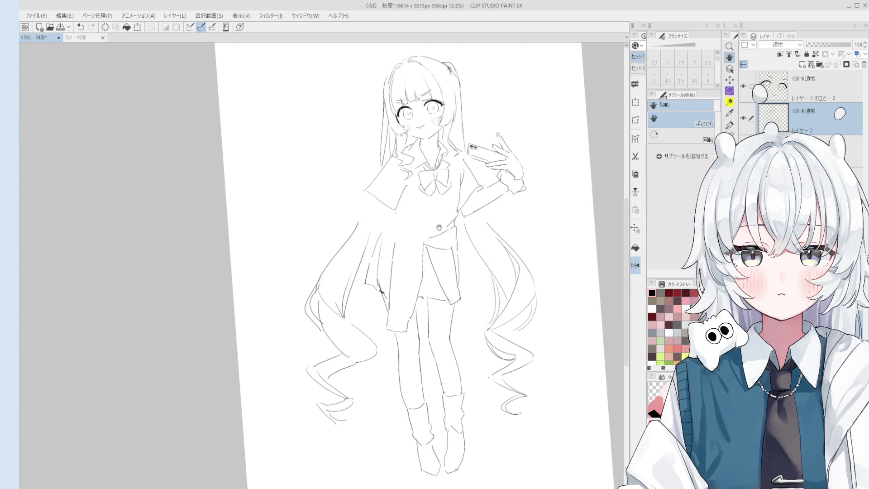
Redraw the collar line and the sleeve and arm lines of the phone-holding arm
key("p")
key("ctrl+z")
key("ctrl+z")
mouse_move(396, 155)
left_mouse_down()
mouse_move(404, 172)
mouse_move(380, 204)
mouse_move(392, 213)
left_mouse_up()
key("ctrl+z")
key("ctrl+z")
key("ctrl+z")
mouse_move(385, 212)
left_mouse_down()
mouse_move(393, 241)
mouse_move(402, 230)
left_mouse_up()
Mirror the canvas horizontally, rotate it about five degrees, and undo stray waistline strokes
key("ctrl+z")
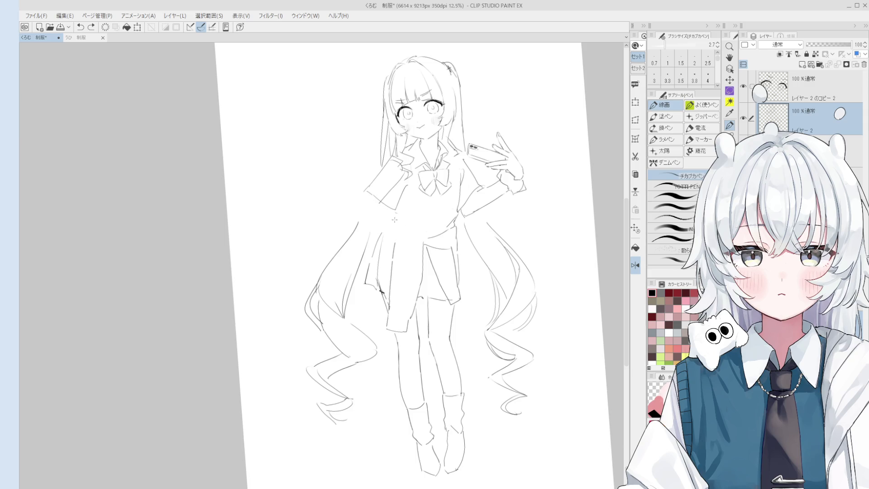
key("ctrl+shift+h")
key("h")
mouse_move(375, 262)
left_mouse_down()
mouse_move(468, 245)
mouse_move(380, 229)
left_mouse_up()
key("p")
scroll(431, 236, "up", 1)
key("ctrl+z")
key("ctrl+z")
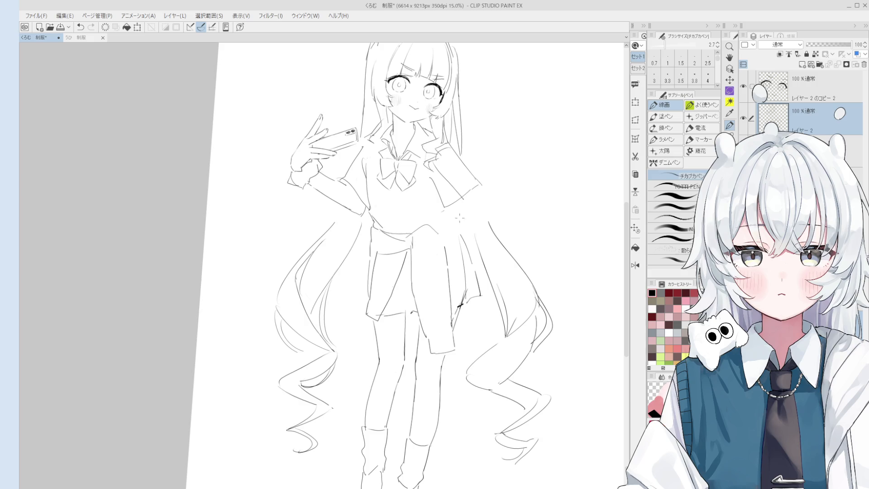
mouse_move(438, 246)
left_mouse_down()
mouse_move(433, 240)
mouse_move(410, 265)
mouse_move(417, 277)
left_mouse_up()
key("ctrl+z")
Draw a vertical fold line on the skirt, redrawing it once
left_click_drag(409, 234, 419, 299)
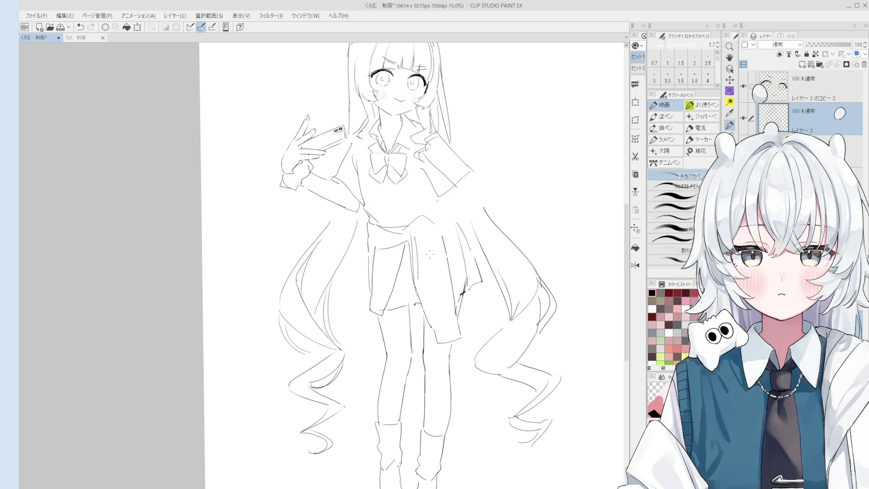
key("ctrl+z")
left_click_drag(410, 236, 419, 298)
key("h")
scroll(394, 151, "up", 5)
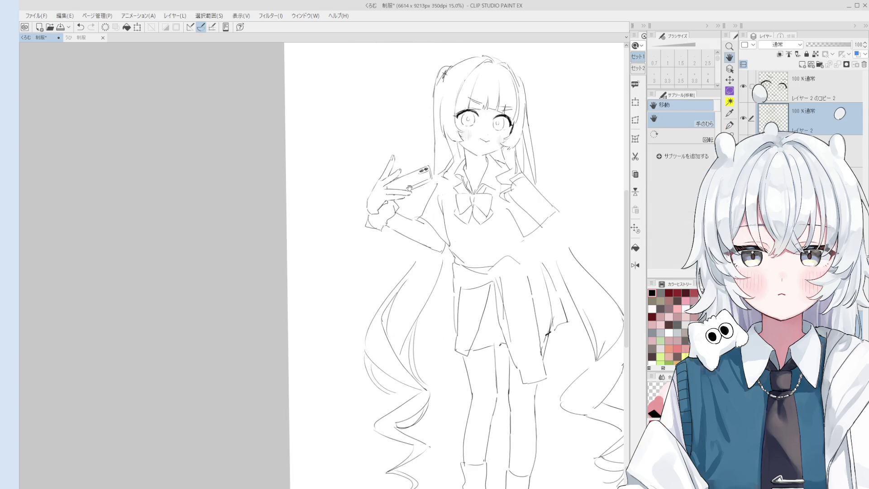
Zoom into the peace-sign hand and redraw a short finger line with the pen
scroll(394, 151, "up", 2)
key("p")
key("ctrl+z")
mouse_move(396, 137)
left_mouse_down()
mouse_move(385, 159)
mouse_move(392, 171)
mouse_move(392, 134)
mouse_move(390, 171)
mouse_move(391, 162)
left_mouse_up()
key("ctrl+z")
key("ctrl+z")
key("ctrl+z")
Retry the pointed nail on the second finger, undoing failed strokes
scroll(392, 159, "down", 1)
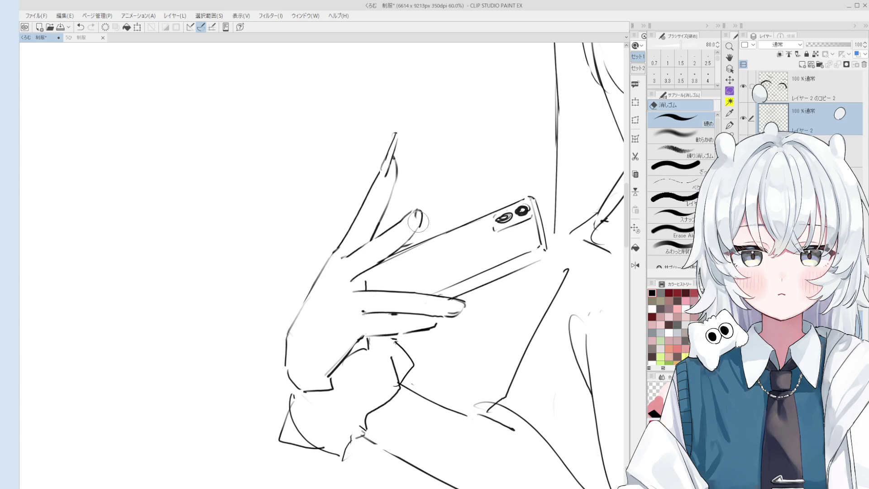
key("ctrl+z")
left_click_drag(430, 198, 411, 225)
key("ctrl+z")
Erase the old nail lines at the fingertip, undoing a stray finger stroke
key("space")
scroll(418, 261, "down", 2)
key("e")
scroll(403, 367, "up", 3)
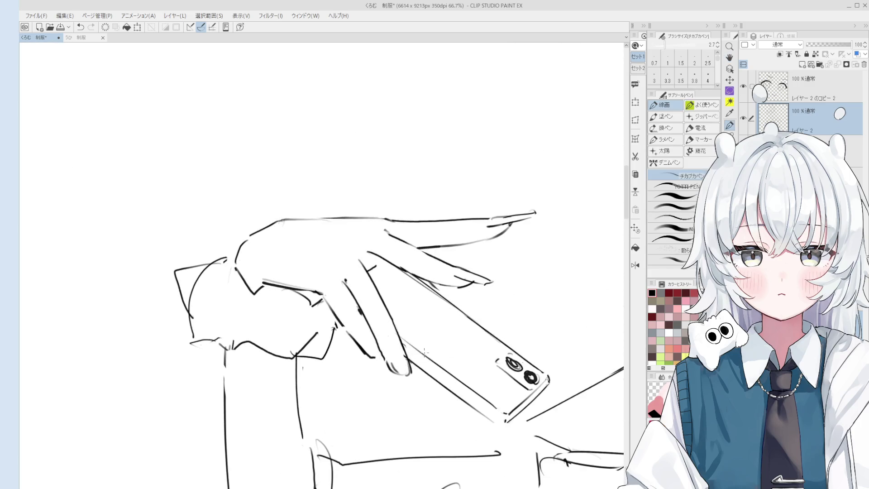
mouse_move(403, 368)
left_mouse_down()
mouse_move(393, 365)
mouse_move(413, 397)
mouse_move(413, 374)
mouse_move(418, 401)
left_mouse_up()
key("p")
key("ctrl+z")
key("ctrl+z")
Add a short dark line at the fingertip, then zoom out to the upper body
key("e")
key("p")
scroll(416, 398, "up", 4)
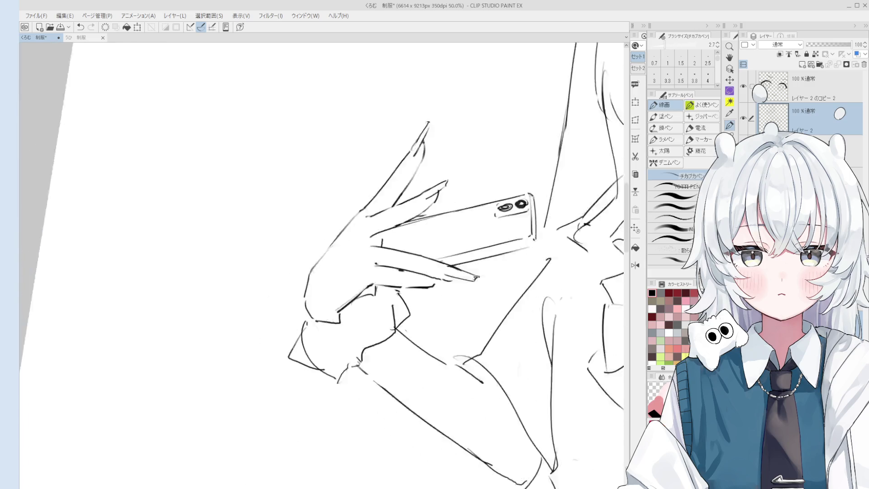
left_click_drag(442, 244, 462, 226)
scroll(442, 244, "down", 5)
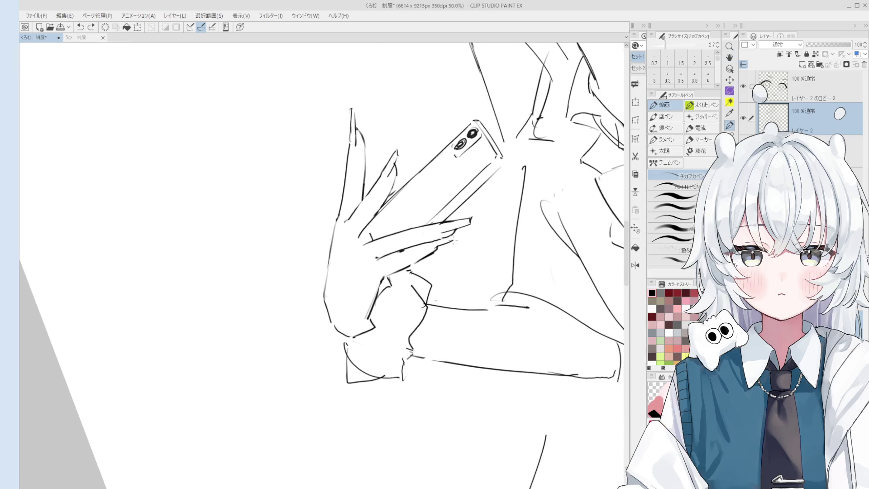
scroll(455, 241, "down", 1)
scroll(464, 235, "down", 3)
left_click_drag(464, 235, 489, 249)
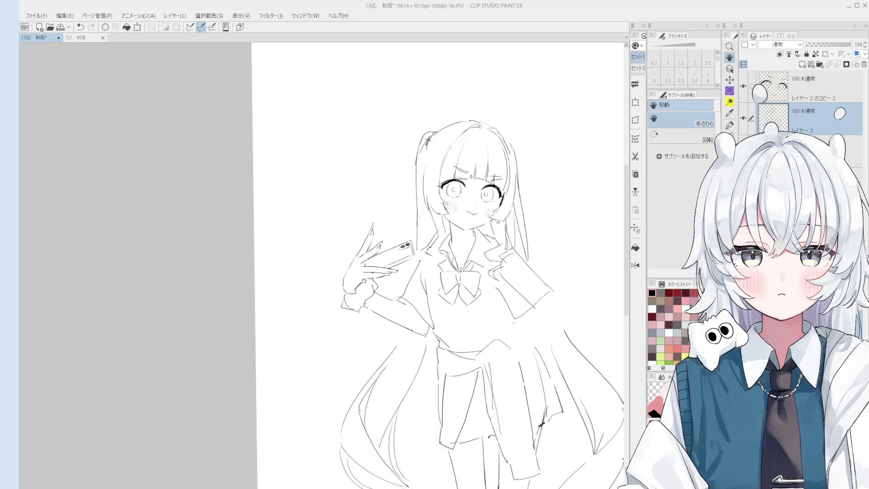
Erase stray lines at the right sleeve cuff and redraw the sleeve outline
scroll(548, 311, "up", 1)
key("e")
mouse_move(526, 309)
left_mouse_down()
mouse_move(534, 301)
mouse_move(511, 322)
left_mouse_up()
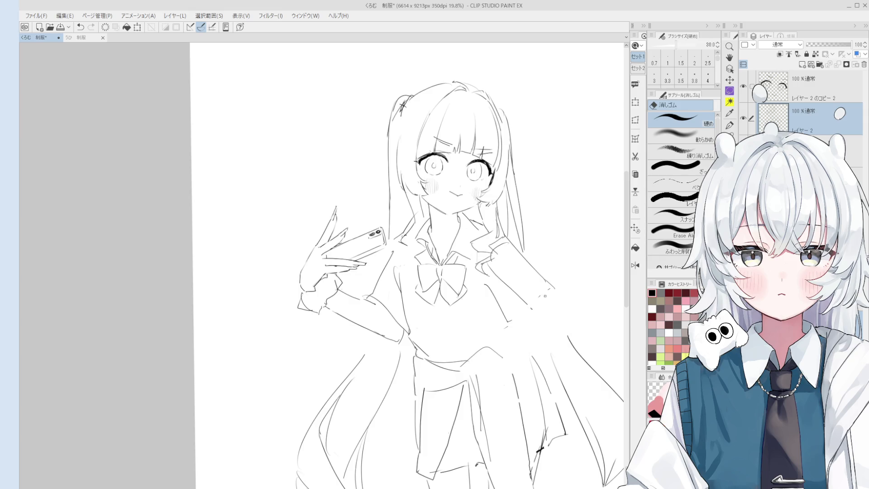
key("p")
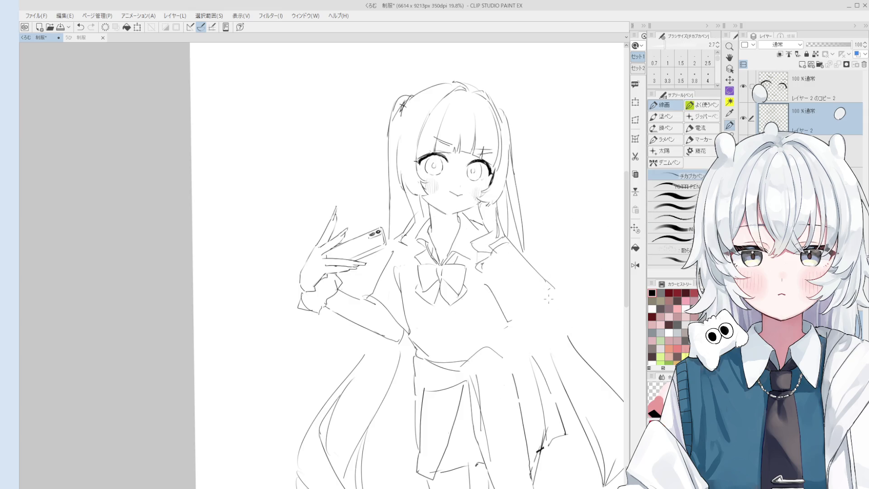
left_click_drag(549, 299, 513, 322)
key("e")
mouse_move(497, 285)
left_mouse_down()
mouse_move(485, 301)
mouse_move(509, 322)
mouse_move(494, 353)
left_mouse_up()
key("p")
key("e")
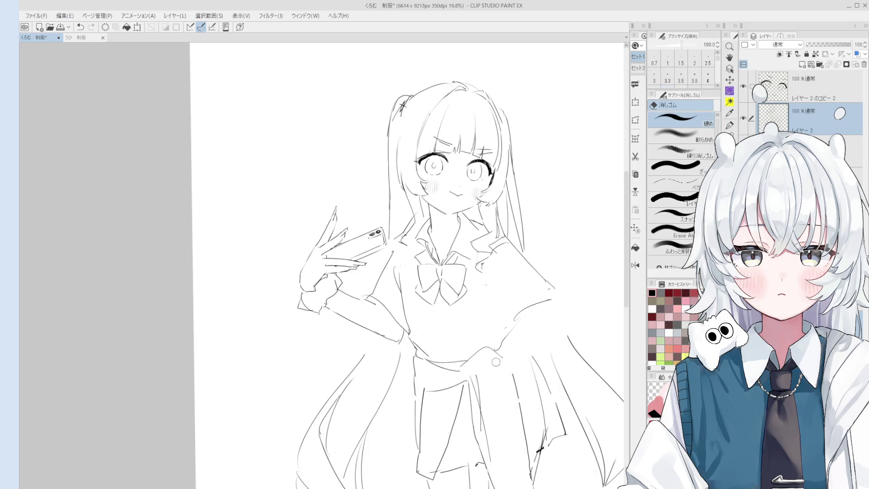
key("p")
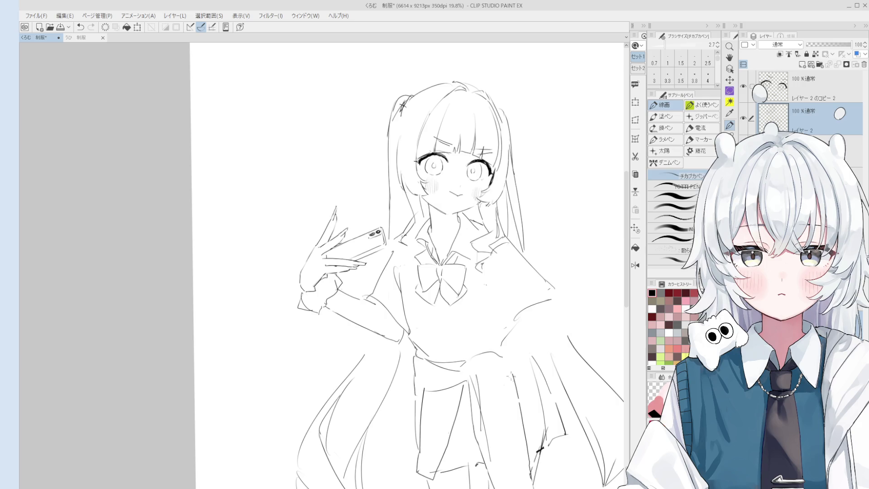
Zoom out to 14.5% and add short strokes along the skirt hem and waist
mouse_move(509, 374)
left_mouse_down()
mouse_move(503, 338)
mouse_move(519, 372)
left_mouse_up()
mouse_move(514, 417)
left_mouse_down()
mouse_move(520, 426)
mouse_move(531, 421)
left_mouse_up()
left_click_drag(456, 397, 470, 390)
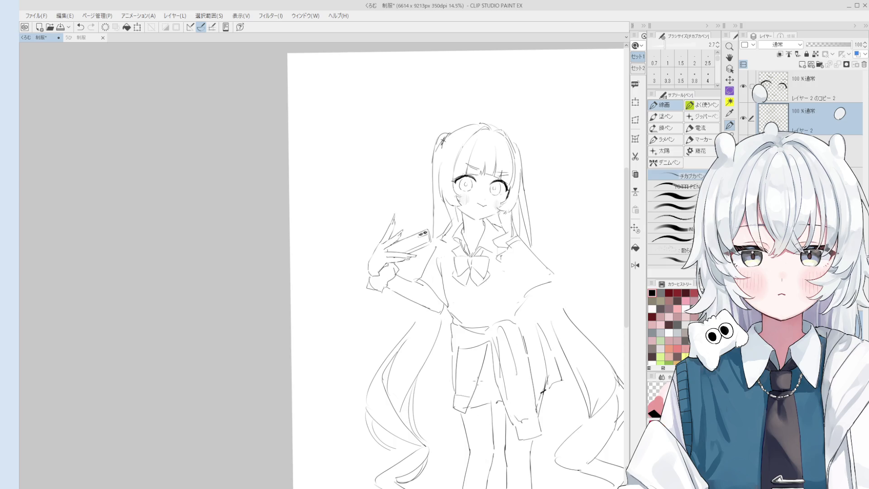
left_click_drag(456, 330, 480, 340)
left_click_drag(528, 329, 468, 330)
key("ctrl+z")
mouse_move(535, 322)
left_mouse_down()
mouse_move(544, 331)
mouse_move(519, 331)
mouse_move(536, 336)
left_mouse_up()
key("ctrl+z")
Switch the main drawing colour to transparent with C
key("c")
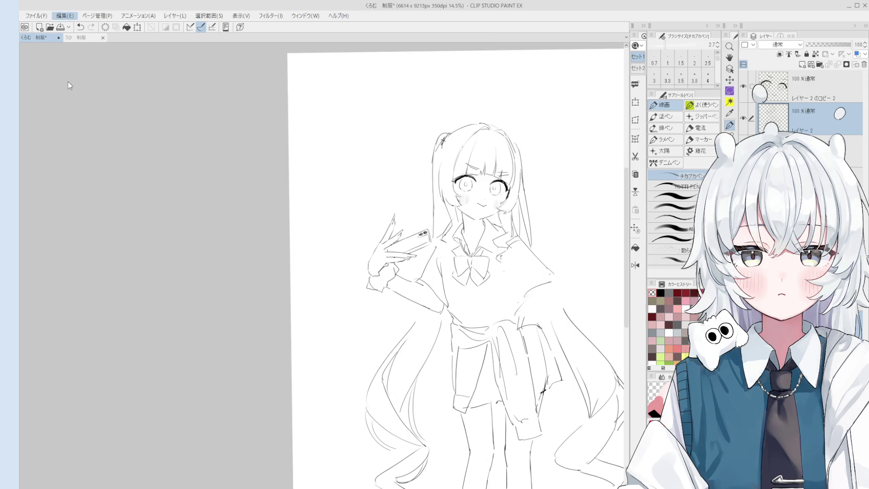
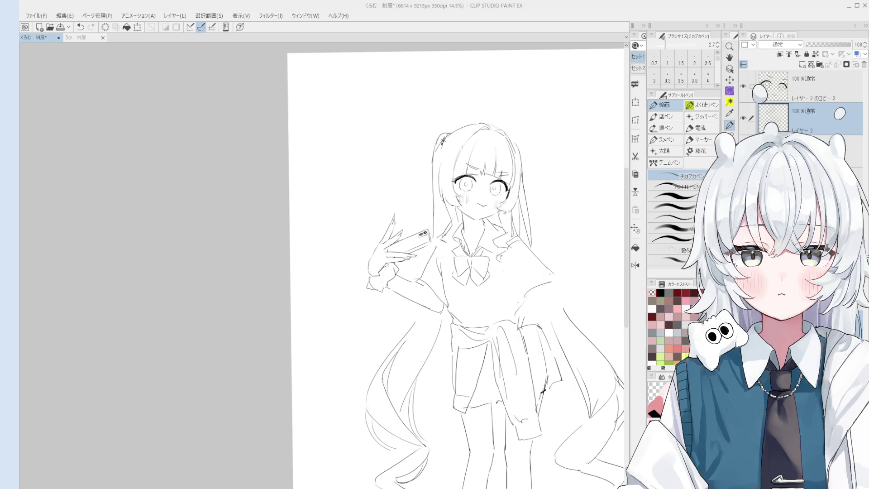
Replace the short waist stroke with one longer curve along the waist
scroll(453, 267, "down", 1)
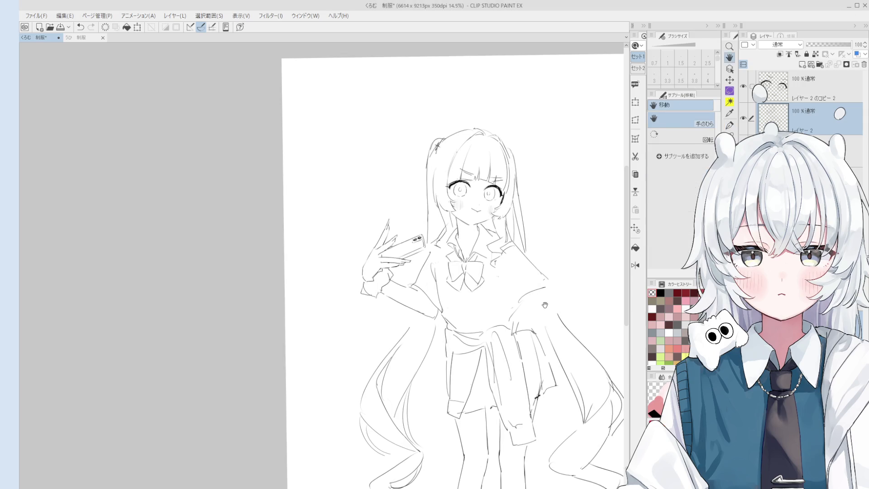
scroll(553, 295, "up", 2)
key("bracketright")
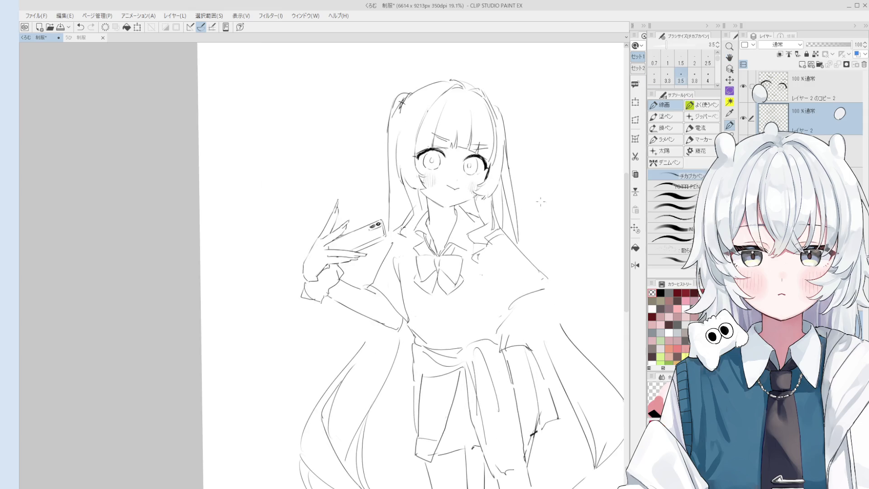
scroll(545, 286, "up", 1)
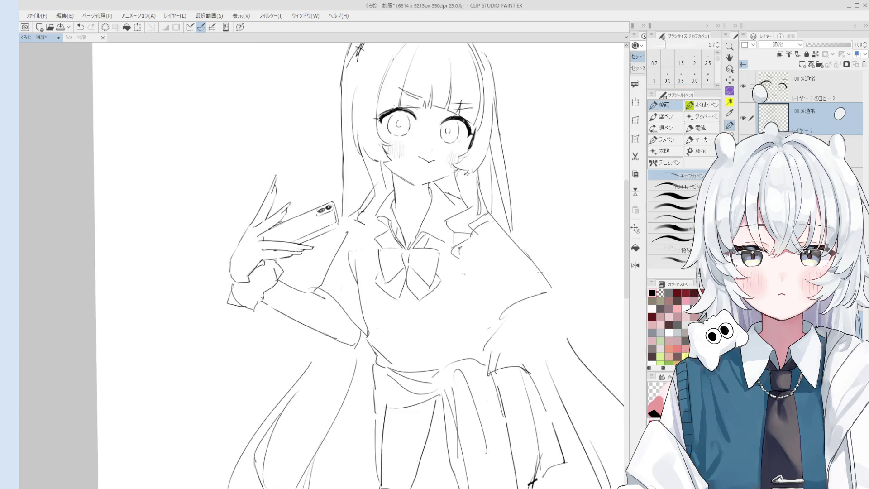
key("bracketleft")
scroll(511, 309, "down", 1)
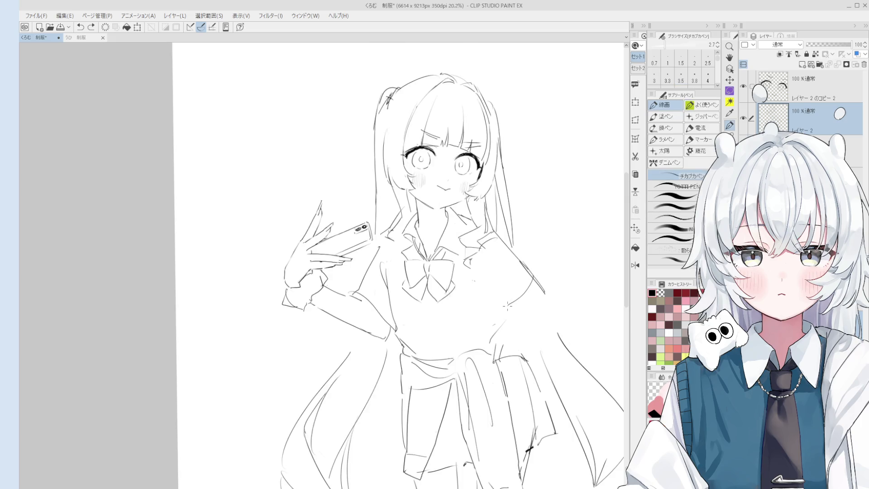
key("e")
key("p")
key("ctrl+z")
left_click_drag(492, 326, 540, 314)
Try short strokes at the sleeve edge, undo them, and pan to show the phone hand
mouse_move(530, 280)
left_mouse_down()
mouse_move(549, 303)
mouse_move(497, 315)
mouse_move(493, 327)
mouse_move(503, 316)
left_mouse_up()
key("ctrl+z")
key("ctrl+z")
key("ctrl+z")
key("ctrl+z")
scroll(550, 303, "down", 1)
key("ctrl+z")
key("ctrl+z")
key("ctrl+z")
key("ctrl+z")
key("h")
scroll(504, 312, "up", 1)
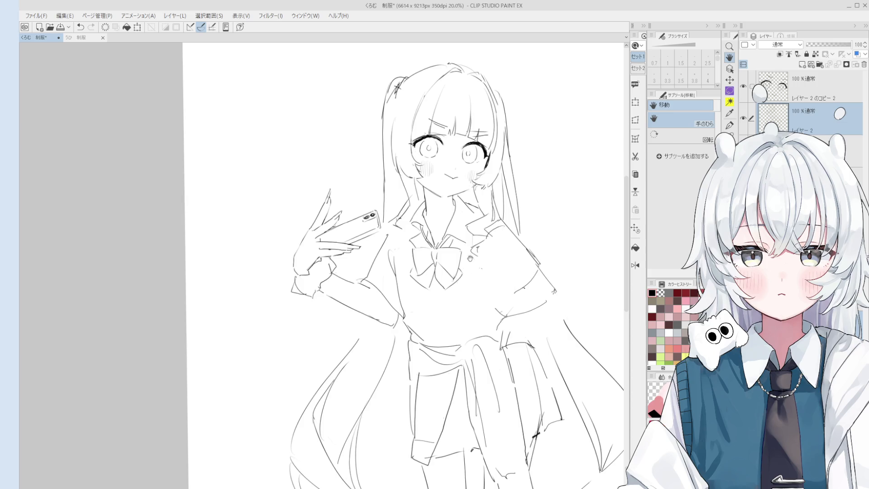
left_click_drag(426, 248, 471, 241)
scroll(416, 267, "up", 5)
key("e")
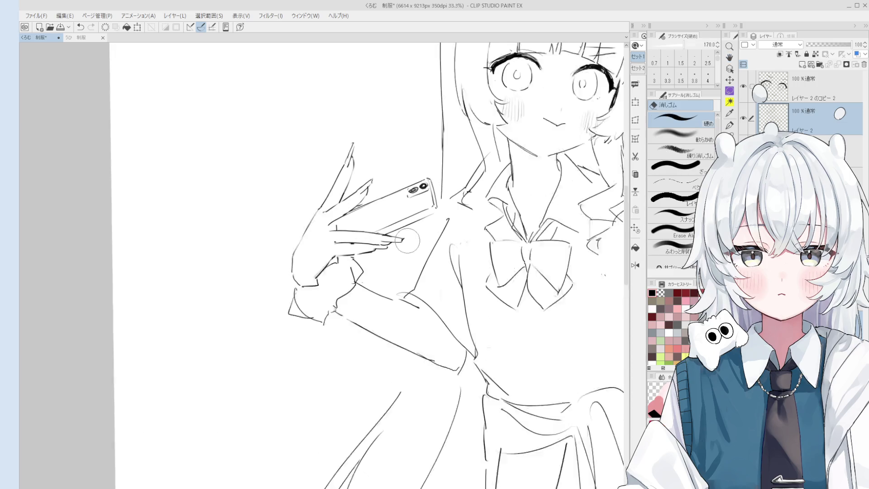
scroll(404, 240, "up", 1)
key("h")
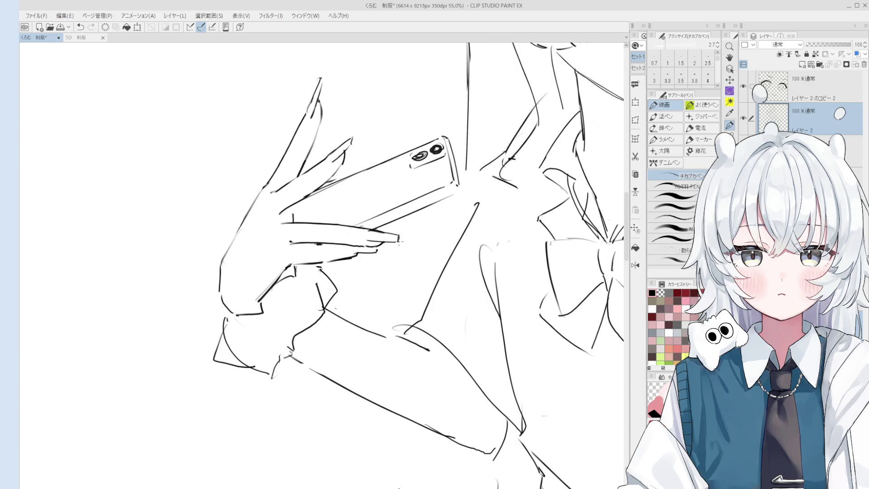
scroll(438, 254, "down", 3)
left_click_drag(438, 254, 418, 252)
scroll(491, 285, "down", 2)
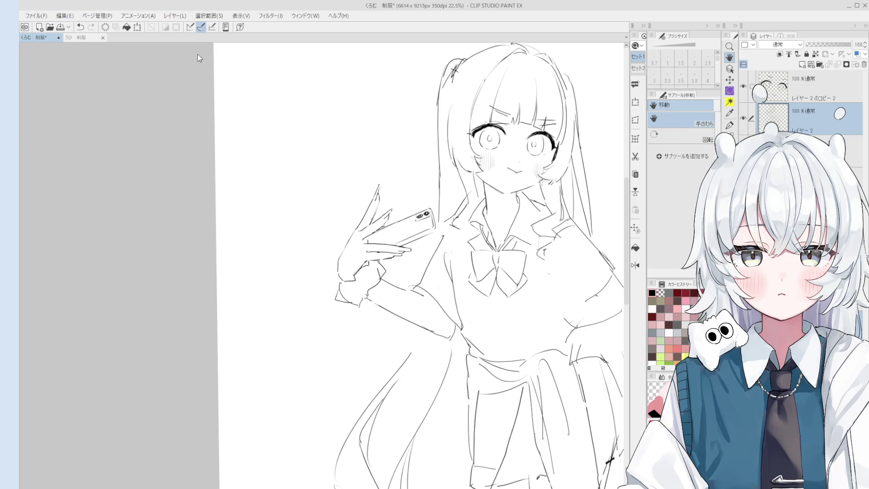
left_click_drag(581, 291, 512, 283)
mouse_move(533, 342)
left_mouse_down()
mouse_move(507, 332)
mouse_move(516, 331)
left_mouse_up()
key("p")
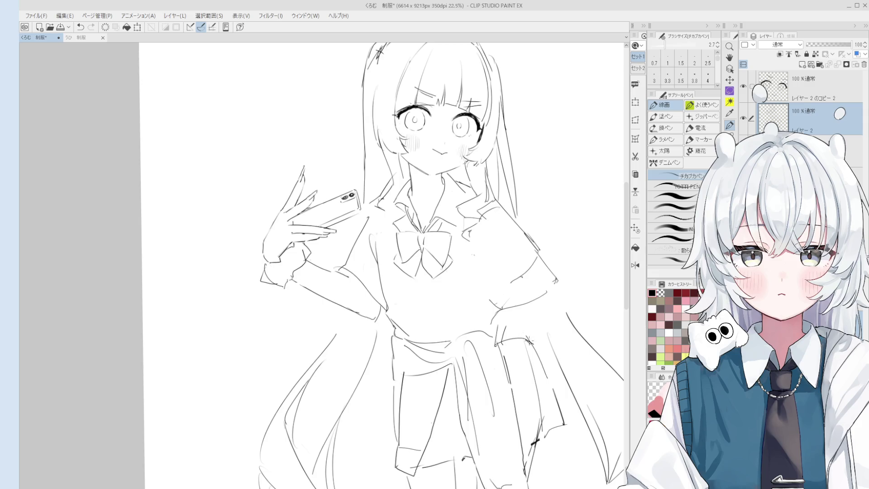
scroll(525, 335, "up", 1)
key("bracketright")
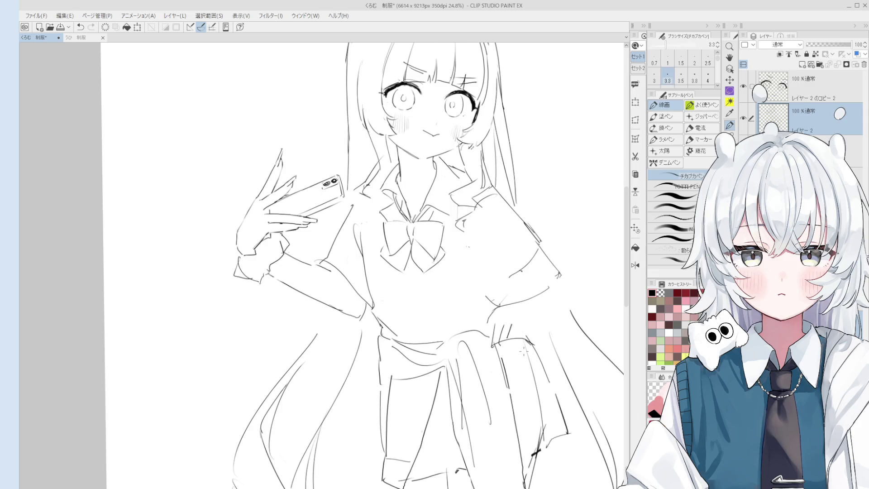
scroll(505, 312, "up", 2)
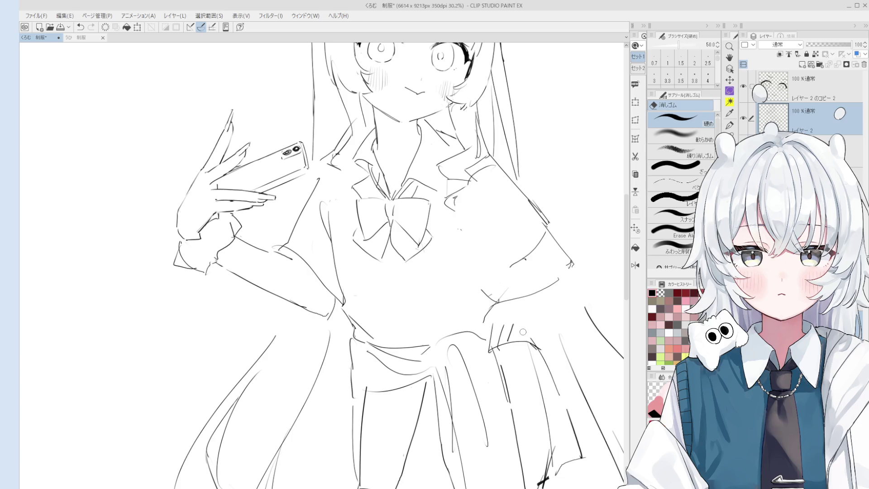
key("e")
key("p")
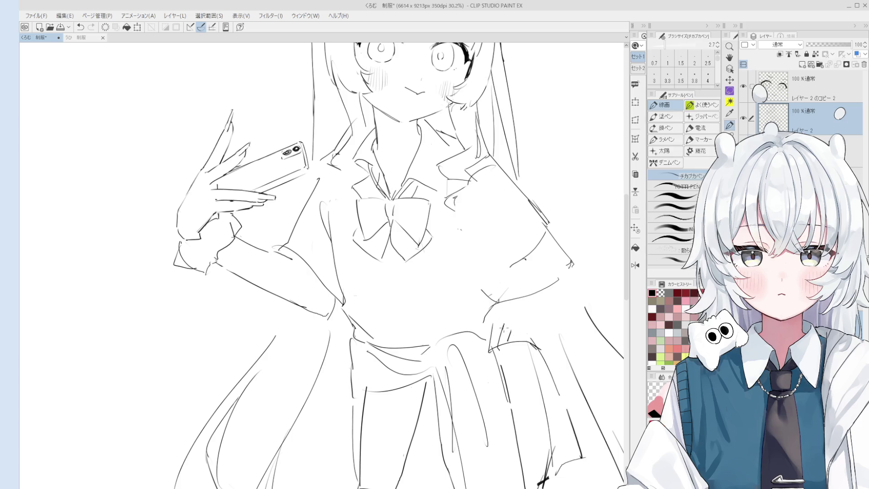
Try small strokes at the waist, then erase the stray lines near it
key("e")
key("p")
mouse_move(484, 308)
left_mouse_down()
mouse_move(497, 330)
mouse_move(479, 327)
mouse_move(473, 342)
mouse_move(496, 342)
left_mouse_up()
key("ctrl+z")
key("ctrl+z")
key("ctrl+z")
key("e")
mouse_move(493, 325)
left_mouse_down()
mouse_move(502, 347)
mouse_move(496, 312)
left_mouse_up()
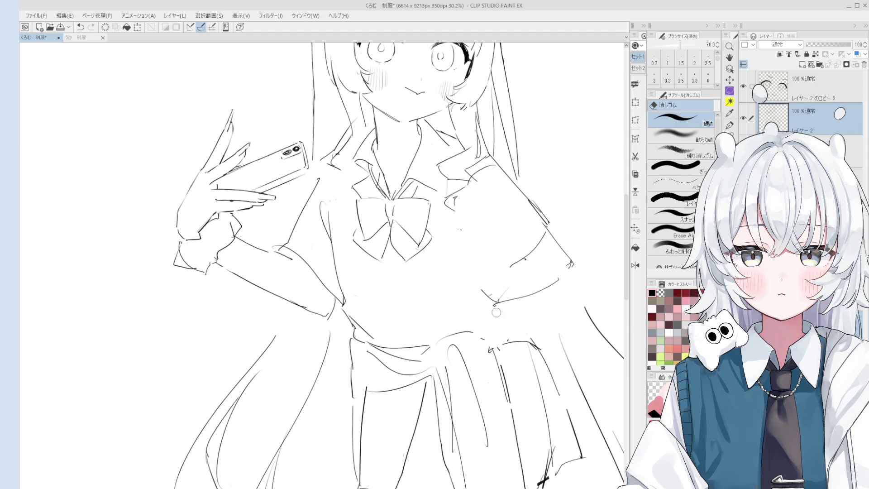
Draw the hip curve down from the waist, redrawing it until it sits right
key("p")
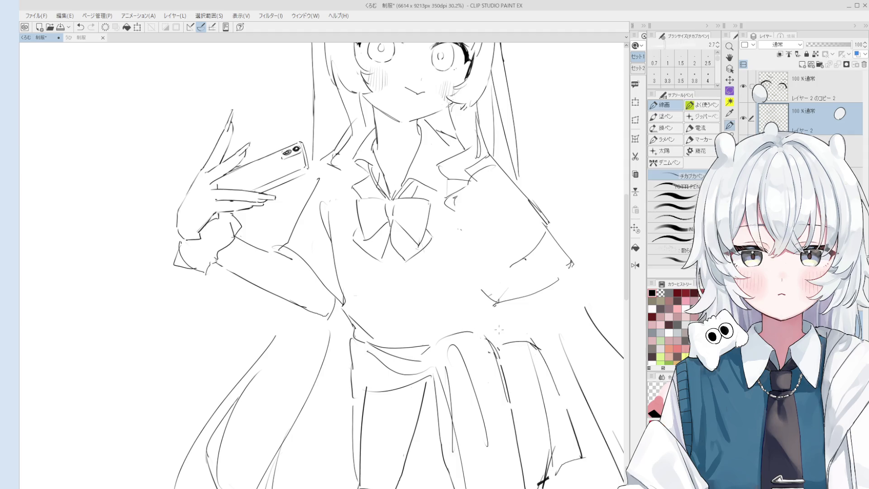
left_click_drag(486, 315, 498, 339)
key("ctrl+z")
mouse_move(489, 310)
left_mouse_down()
mouse_move(497, 339)
mouse_move(507, 340)
left_mouse_up()
key("ctrl+y")
scroll(520, 317, "down", 1)
key("ctrl+z")
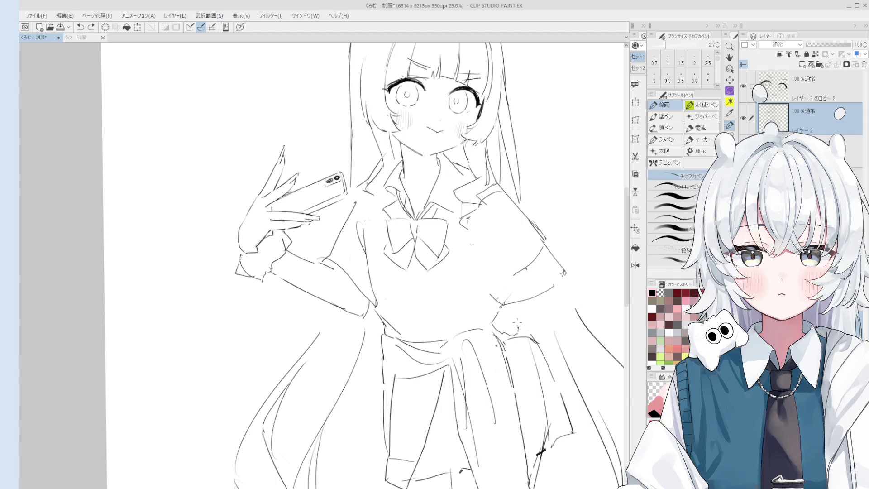
key("ctrl+y")
Redraw the short waist stroke after testing a longer curve
key("ctrl+z")
mouse_move(485, 320)
left_mouse_down()
mouse_move(503, 335)
mouse_move(516, 329)
left_mouse_up()
key("ctrl+z")
key("ctrl+z")
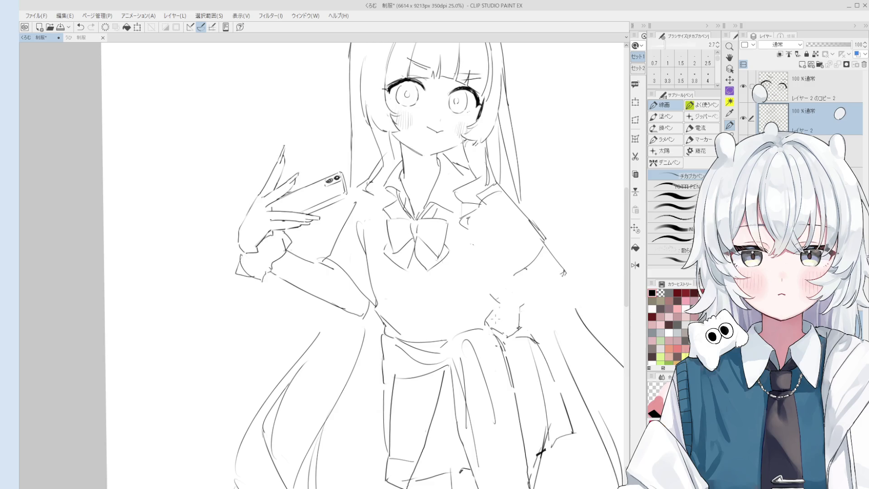
key("ctrl+z")
left_click_drag(519, 312, 508, 322)
Rotate the view and clean the waist area with the eraser shrunk to 80
key("asciicircum")
key("e")
scroll(496, 342, "up", 1)
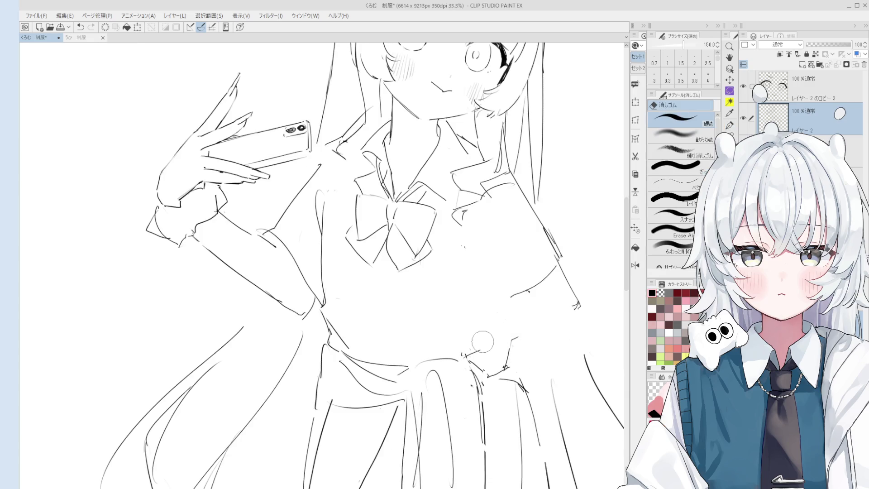
key("minus")
key("bracketleft")
key("bracketleft")
key("bracketleft")
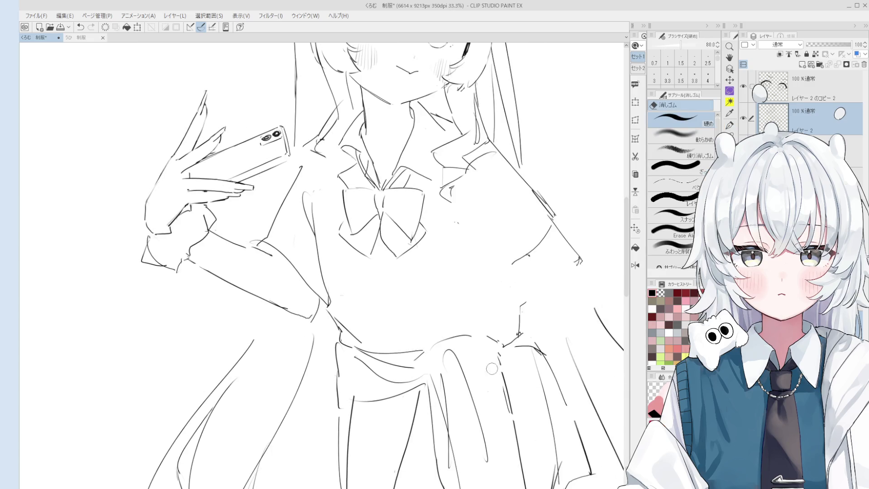
left_click_drag(500, 386, 510, 381)
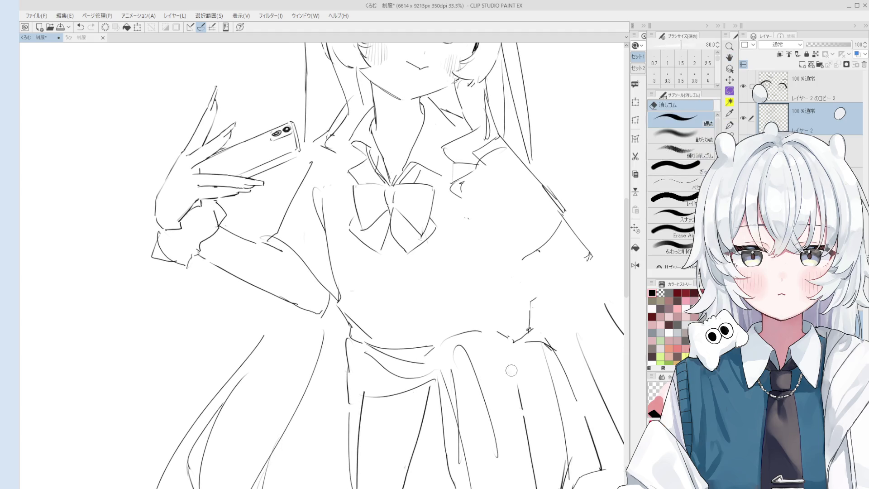
key("p")
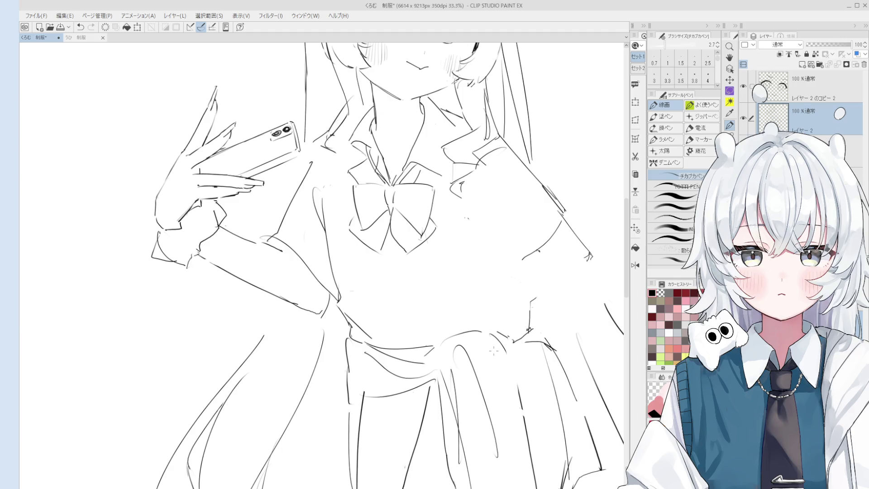
key("e")
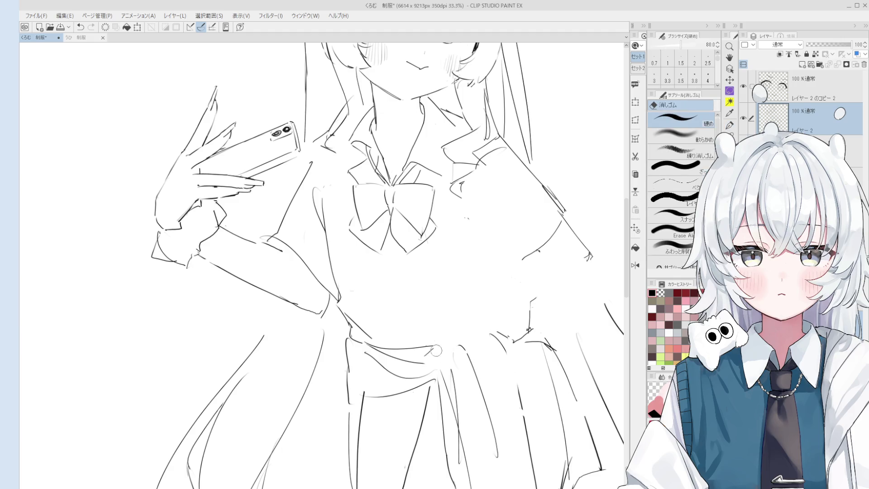
scroll(452, 345, "down", 1)
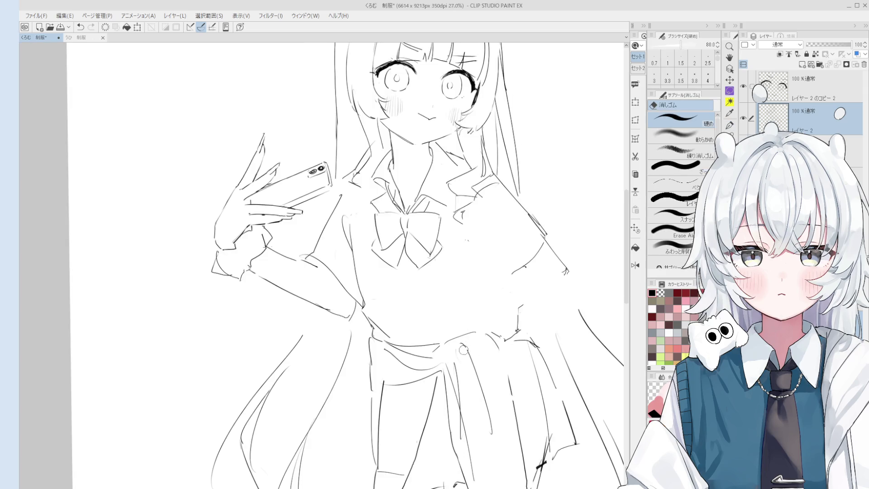
Tilt the view slightly clockwise and try a line along the sleeve edge
scroll(466, 369, "down", 1)
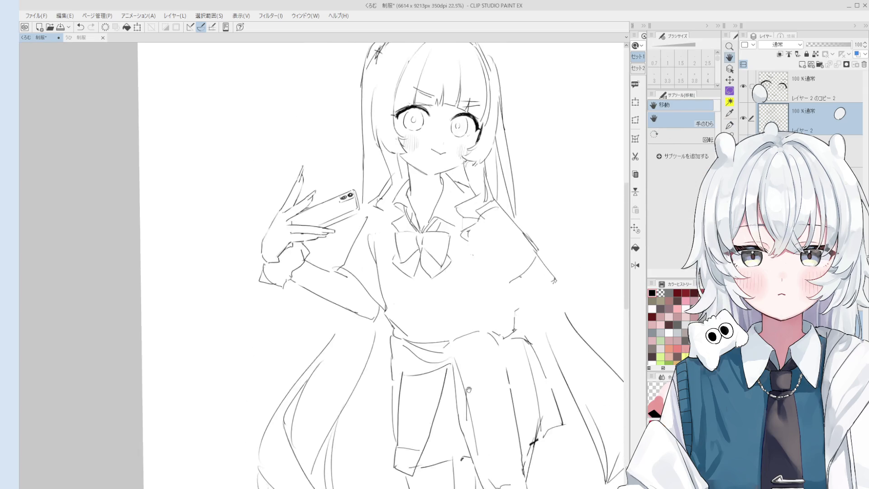
key("p")
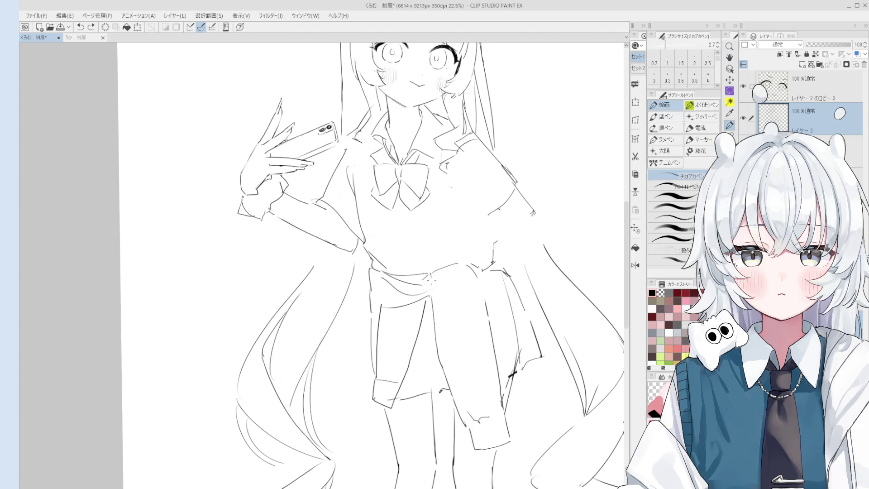
key("asciicircum")
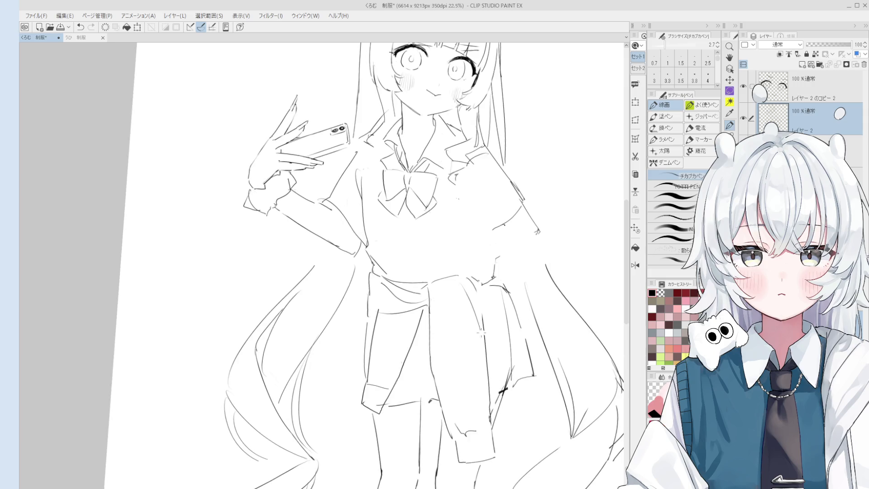
scroll(479, 277, "down", 1)
key("ctrl+z")
key("e")
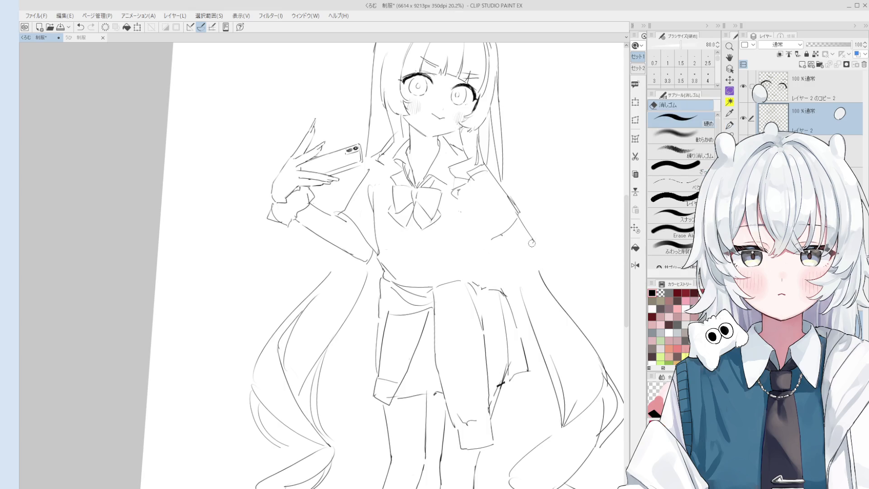
key("p")
left_click_drag(534, 241, 491, 277)
key("ctrl+z")
Test extra sleeve and waist lines, then keep a short stroke on the sleeve
key("ctrl+z")
left_click_drag(531, 249, 492, 270)
mouse_move(510, 236)
left_mouse_down()
mouse_move(483, 261)
mouse_move(484, 254)
mouse_move(491, 271)
mouse_move(469, 261)
mouse_move(461, 274)
mouse_move(488, 283)
mouse_move(492, 275)
left_mouse_up()
key("ctrl+z")
key("ctrl+z")
key("ctrl+z")
key("ctrl+z")
key("ctrl+z")
key("ctrl+z")
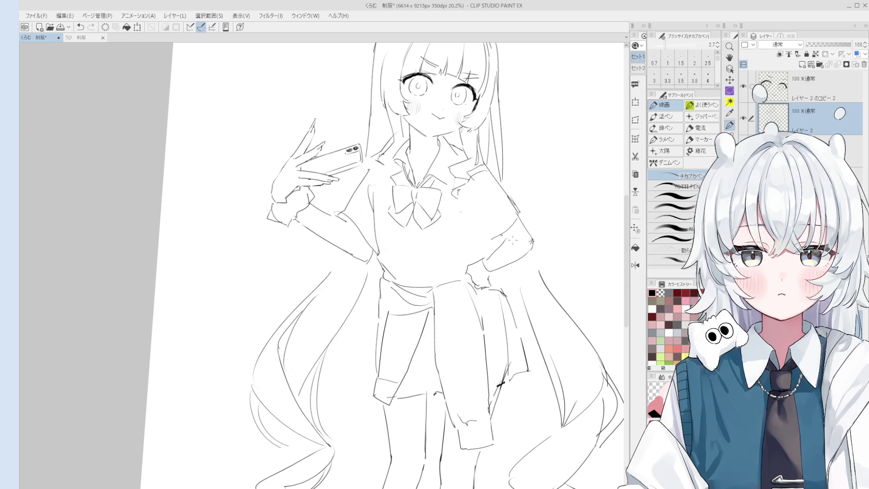
key("ctrl+z")
mouse_move(502, 234)
left_mouse_down()
mouse_move(507, 241)
mouse_move(516, 217)
mouse_move(510, 199)
mouse_move(514, 216)
left_mouse_up()
Pan to show the head, then rework the right sleeve and cuff lines
key("e")
key("space")
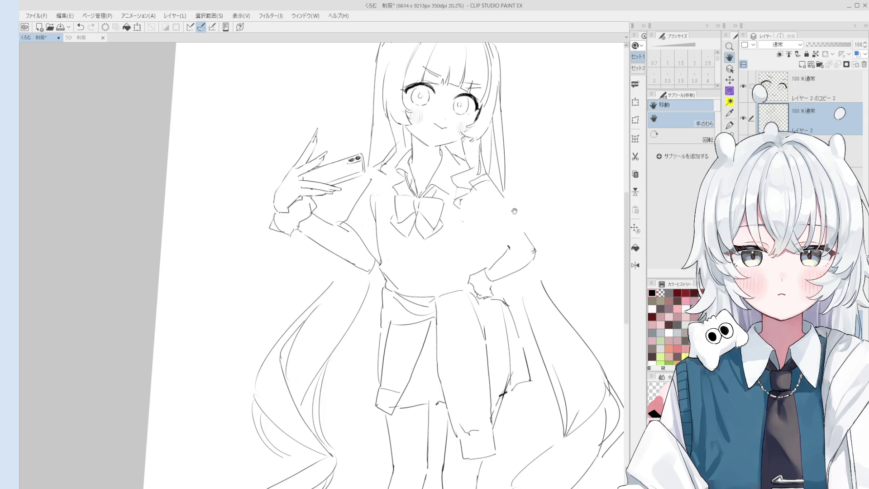
left_click_drag(510, 222, 494, 273)
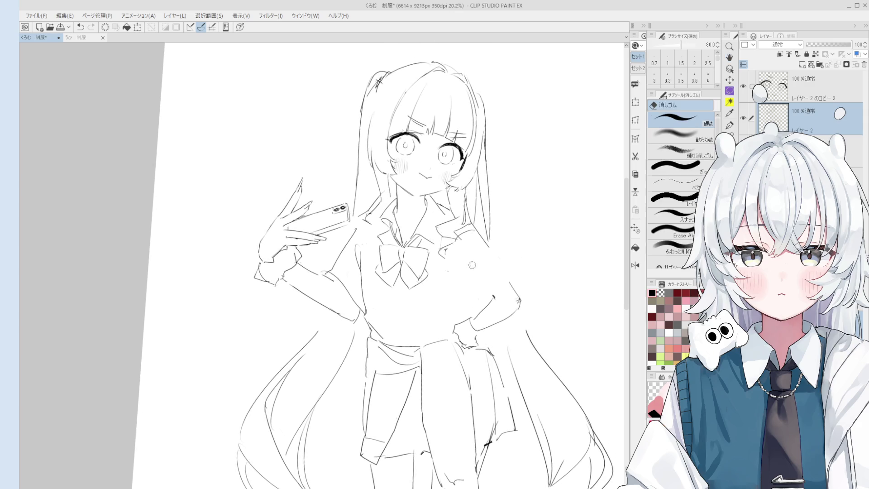
scroll(472, 265, "up", 2)
key("p")
key("ctrl+z")
mouse_move(498, 239)
left_mouse_down()
mouse_move(531, 288)
mouse_move(485, 316)
left_mouse_up()
key("ctrl+z")
key("ctrl+z")
left_click_drag(532, 288, 477, 317)
key("ctrl+z")
left_click_drag(532, 291, 465, 320)
key("ctrl+z")
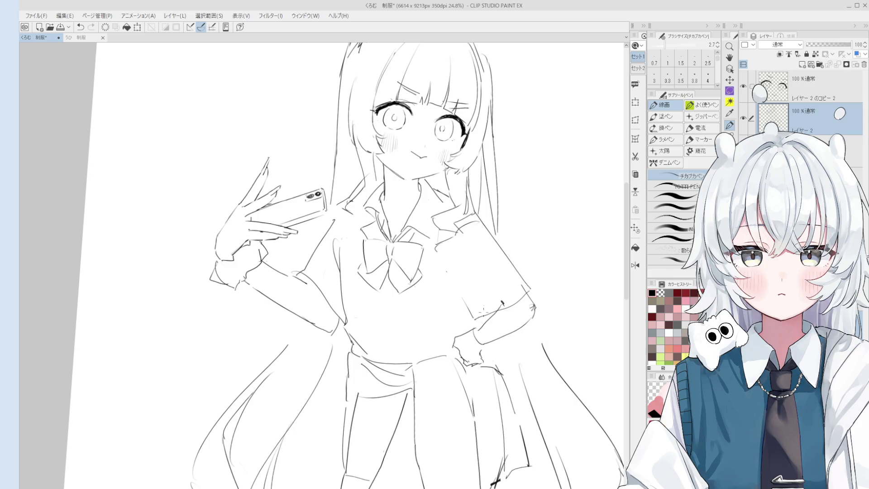
Lighten the right sleeve cuff lines with the eraser and test a line on the skirt
key("e")
left_click_drag(521, 288, 538, 315)
key("p")
key("ctrl+z")
scroll(534, 312, "down", 2)
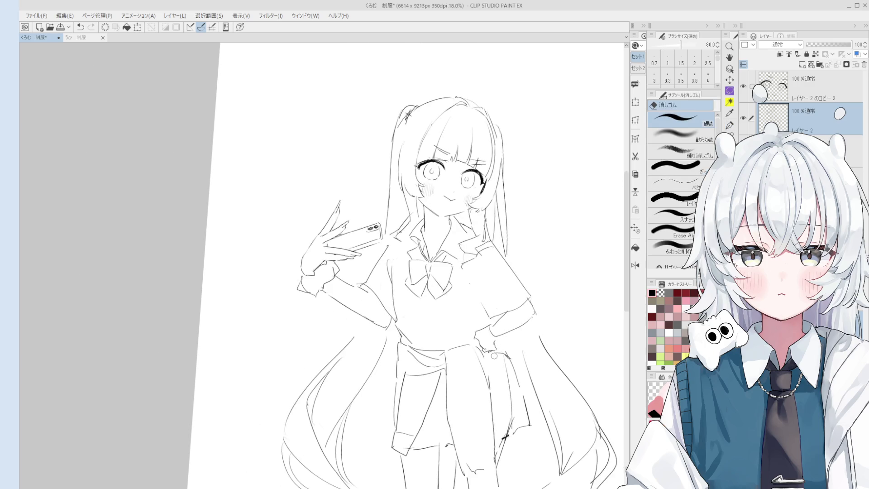
key("p")
key("ctrl+z")
mouse_move(495, 352)
left_mouse_down()
mouse_move(507, 352)
mouse_move(512, 365)
left_mouse_up()
key("ctrl+z")
key("ctrl+z")
Bring the legs into view and erase the old lines around the skirt pocket
left_click_drag(511, 402, 516, 318)
key("p")
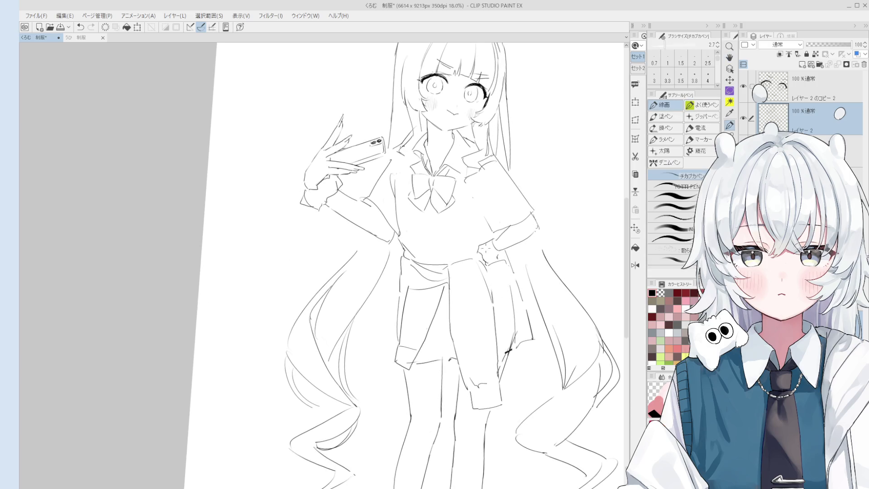
key("period")
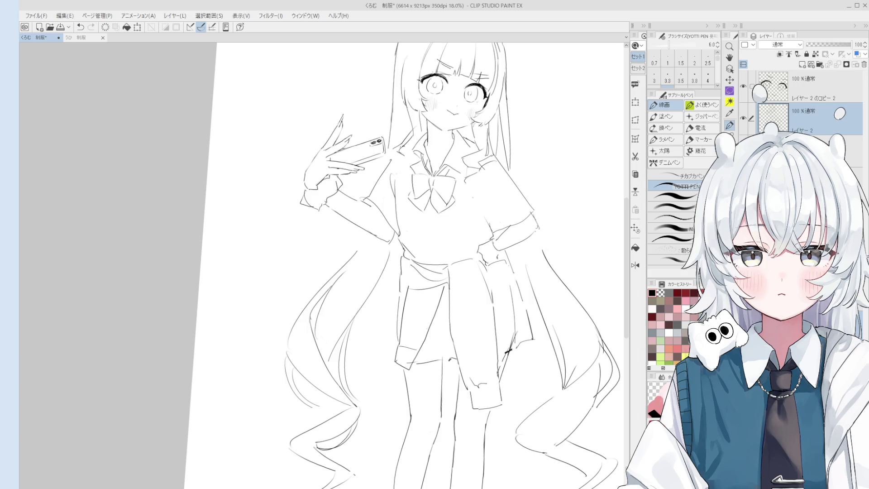
key("e")
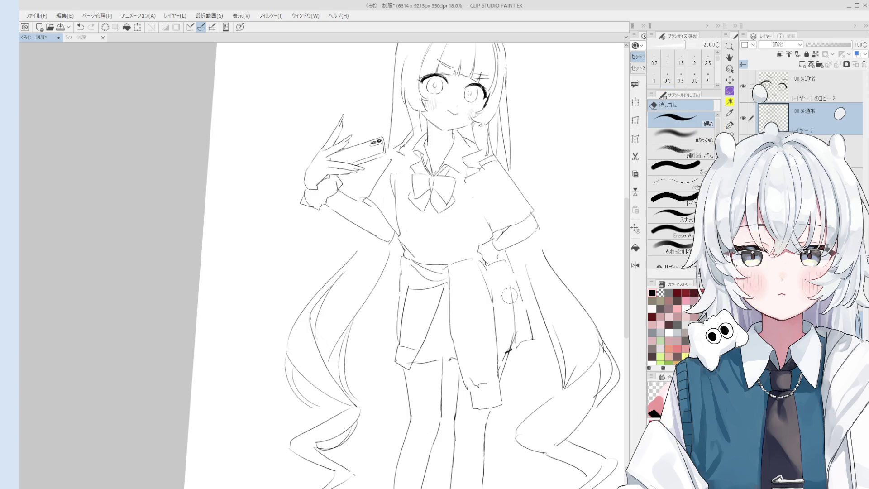
left_click_drag(512, 290, 516, 281)
mouse_move(520, 329)
left_mouse_down()
mouse_move(529, 320)
mouse_move(526, 337)
mouse_move(536, 318)
left_mouse_up()
key("p")
key("ctrl+z")
key("ctrl+z")
key("ctrl+z")
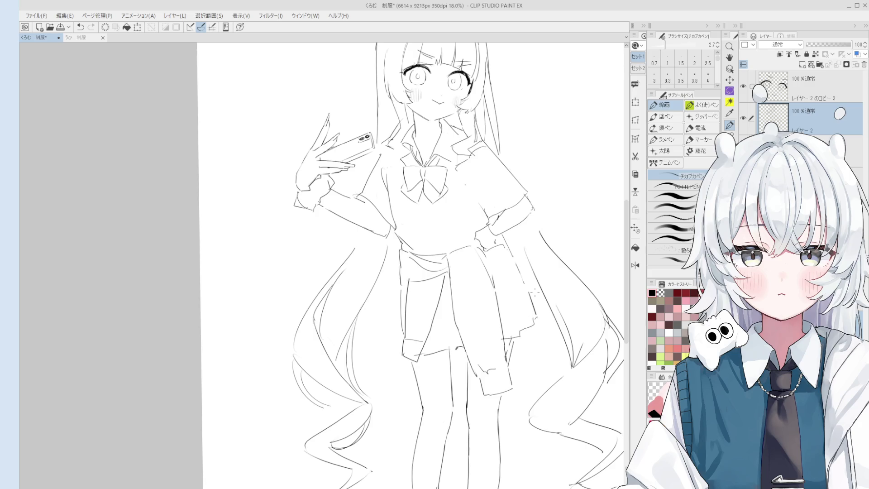
Draw a curve up from the pocket edge and a long hair strand beside the skirt
key("ctrl+z")
left_click_drag(500, 264, 525, 280)
left_click_drag(516, 249, 508, 262)
key("ctrl+z")
mouse_move(504, 231)
left_mouse_down()
mouse_move(538, 297)
mouse_move(546, 348)
left_mouse_up()
key("ctrl+z")
mouse_move(539, 295)
left_mouse_down()
mouse_move(545, 352)
mouse_move(515, 347)
left_mouse_up()
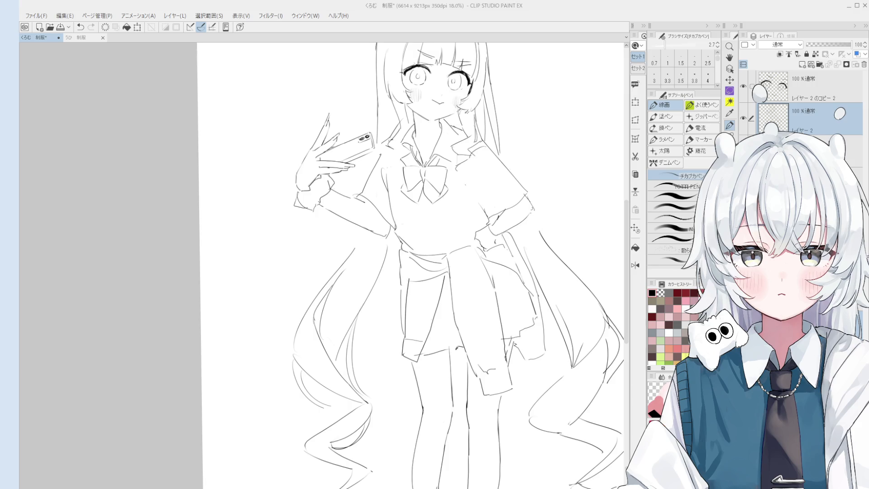
key("e")
scroll(508, 356, "up", 1)
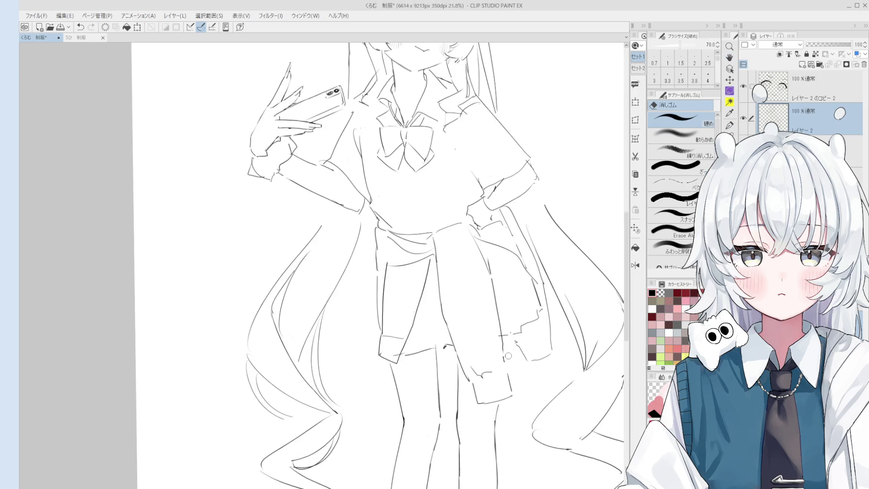
key("p")
scroll(508, 357, "down", 2)
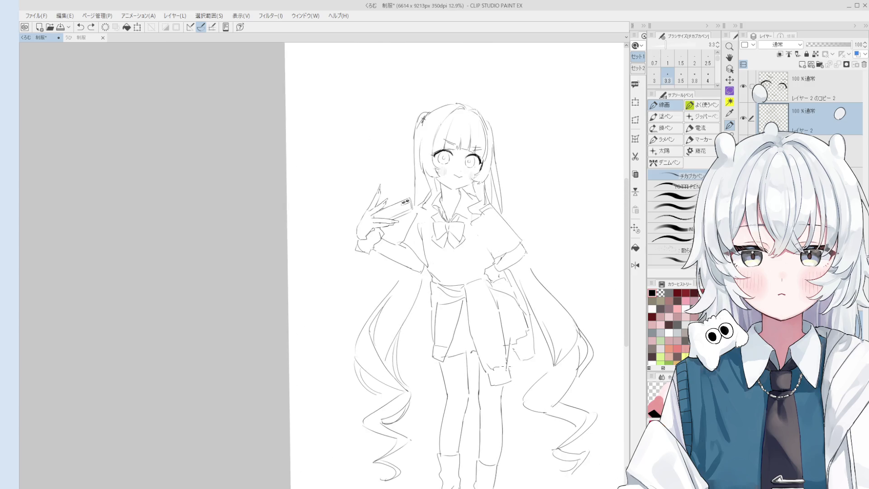
key("e")
scroll(508, 362, "down", 1)
scroll(507, 353, "up", 2)
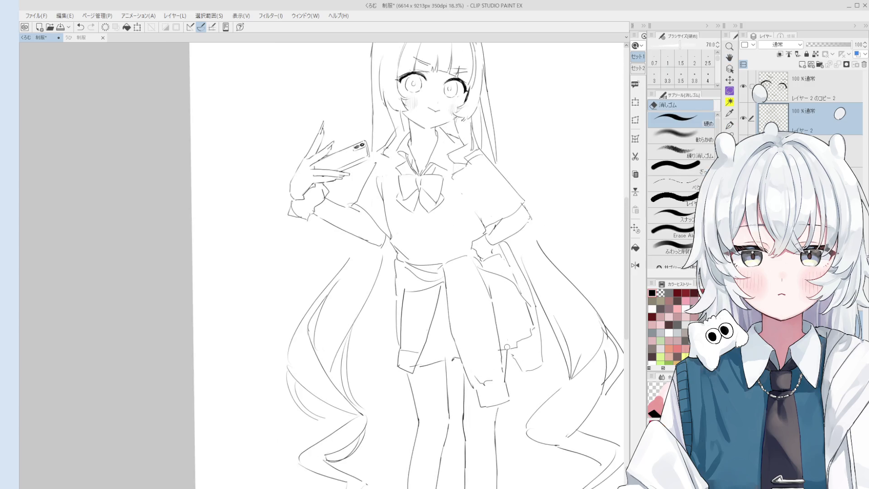
key("p")
key("e")
key("p")
scroll(509, 351, "down", 1)
scroll(502, 355, "down", 1)
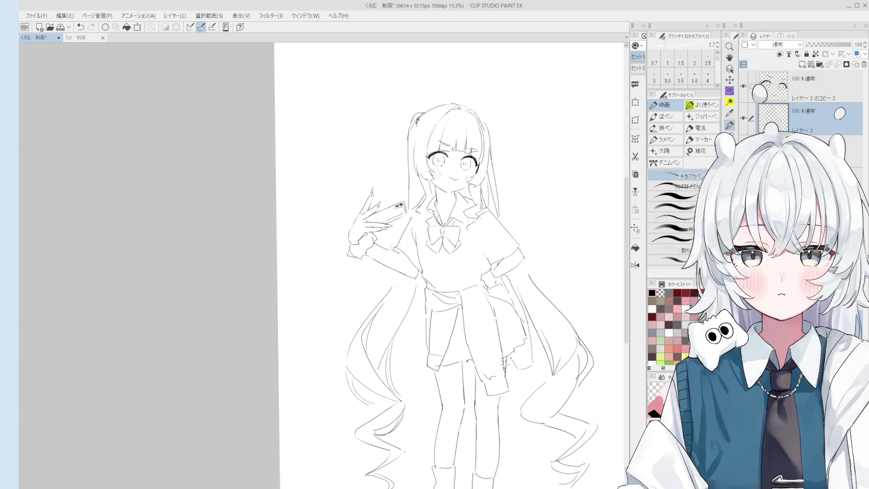
key("e")
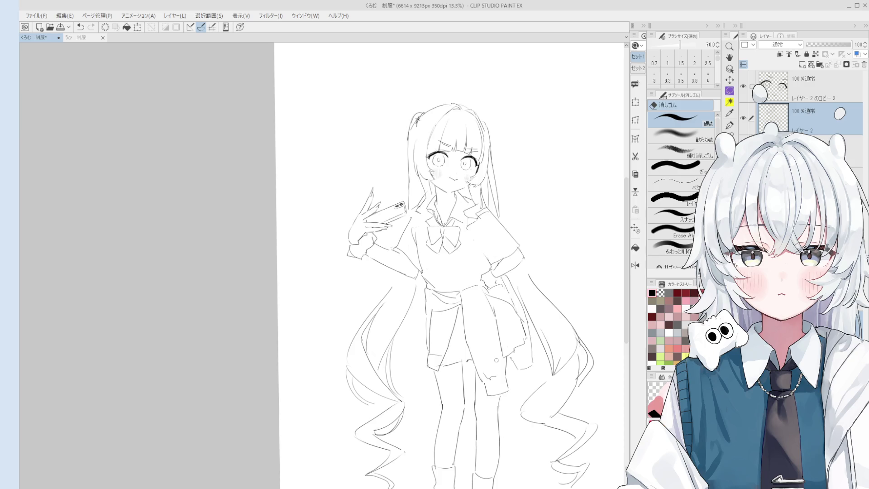
scroll(401, 243, "up", 5)
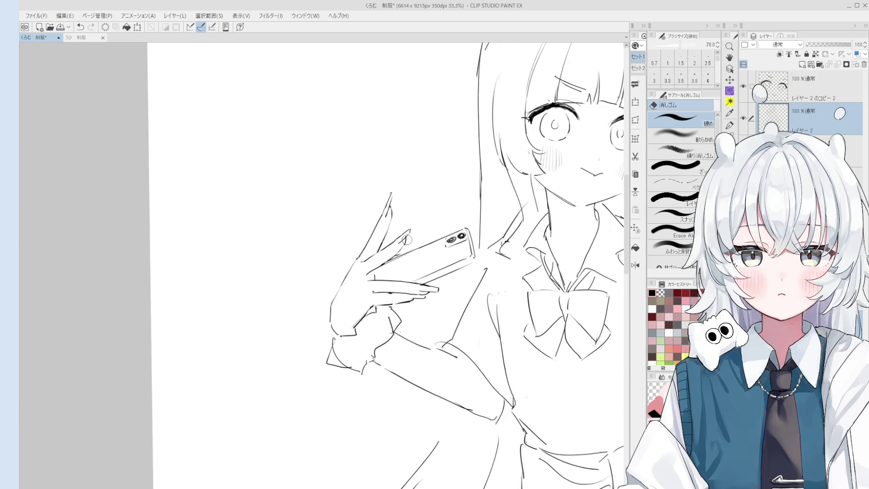
Erase the stray lines and the arc above the fingertips with a smaller eraser
key("p")
scroll(402, 240, "up", 1)
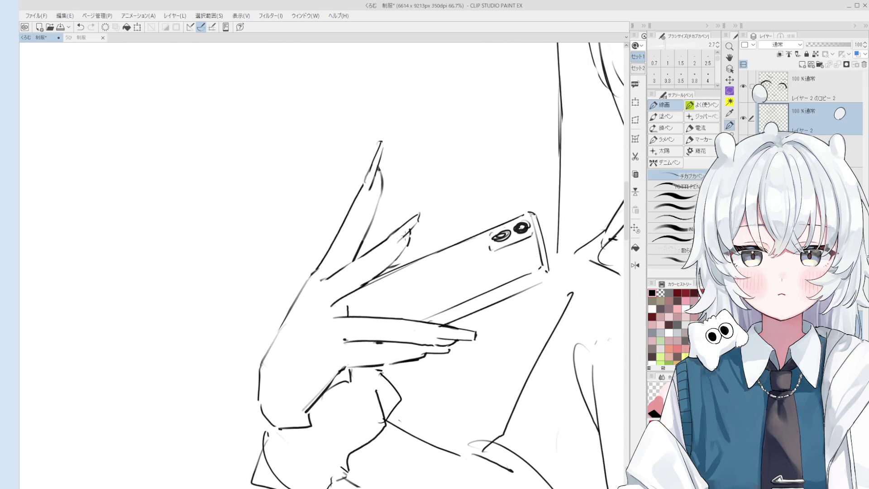
key("e")
scroll(407, 233, "down", 3)
scroll(390, 254, "up", 5)
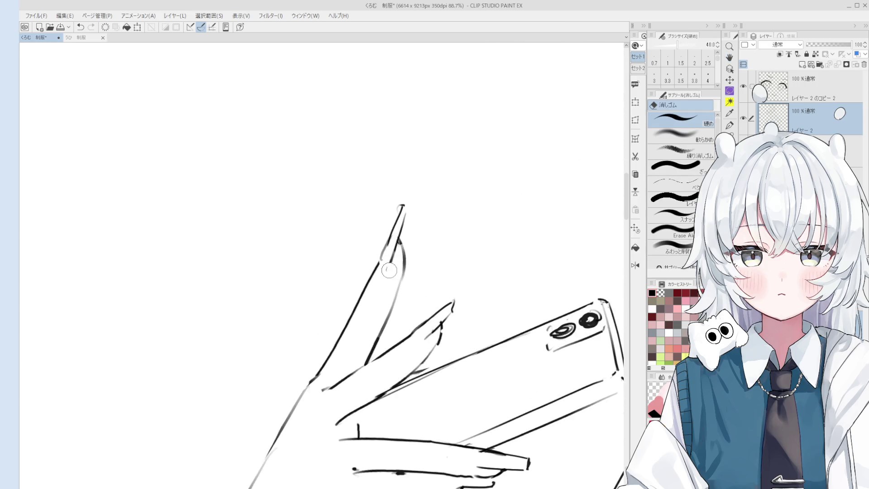
key("bracketleft")
left_click_drag(398, 226, 384, 262)
scroll(398, 211, "up", 1)
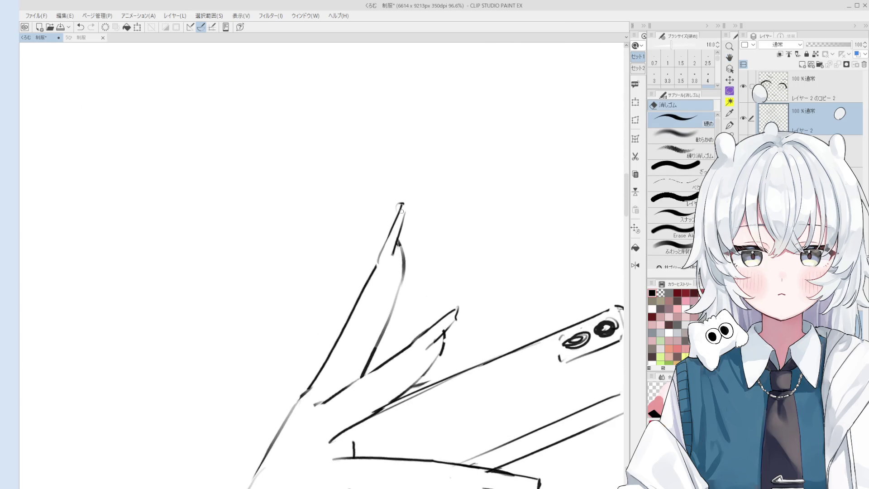
left_click_drag(399, 204, 404, 202)
Zoom in and out around the phone hand to inspect the fingertips
key("p")
scroll(400, 211, "down", 1)
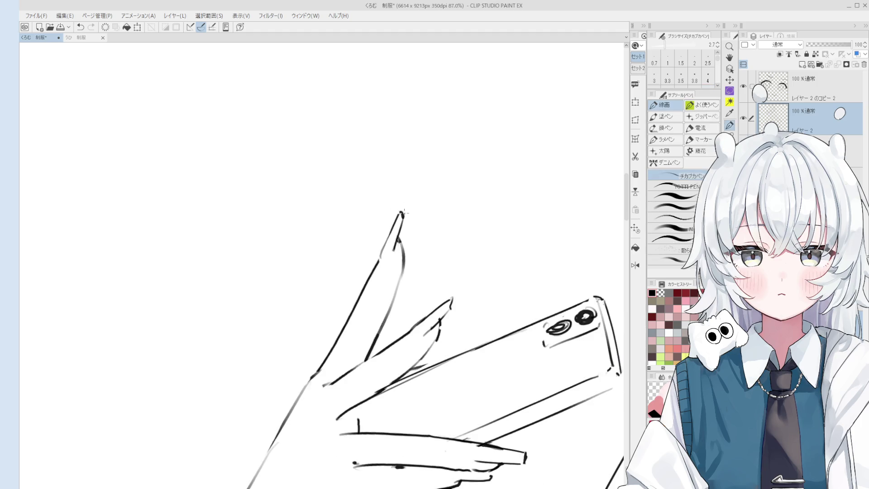
key("e")
scroll(402, 211, "down", 2)
scroll(416, 224, "up", 3)
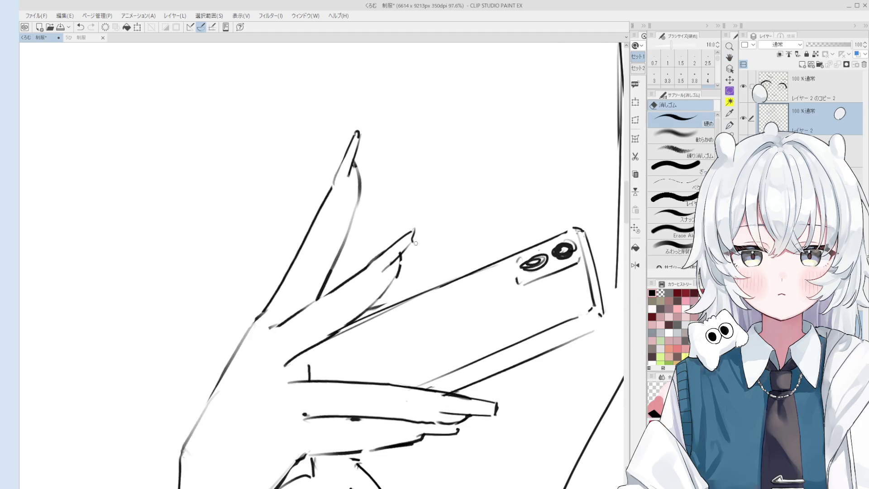
scroll(415, 224, "down", 1)
key("h")
scroll(413, 230, "down", 3)
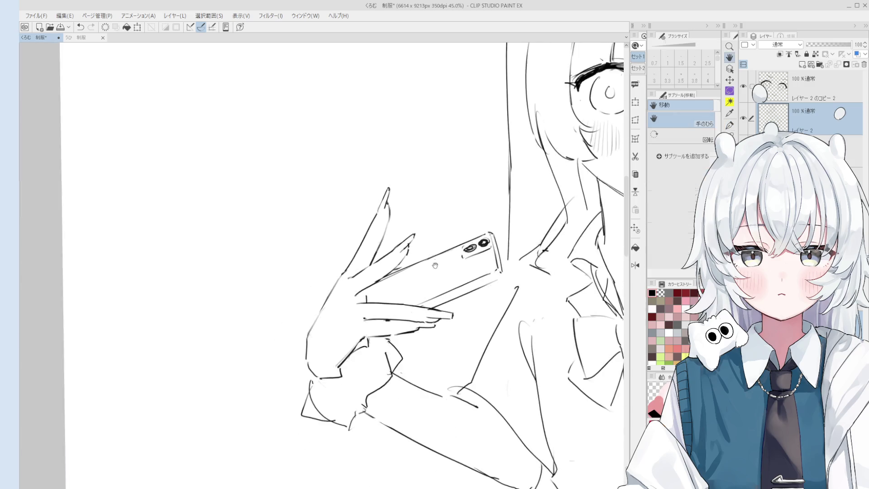
scroll(417, 362, "up", 5)
key("p")
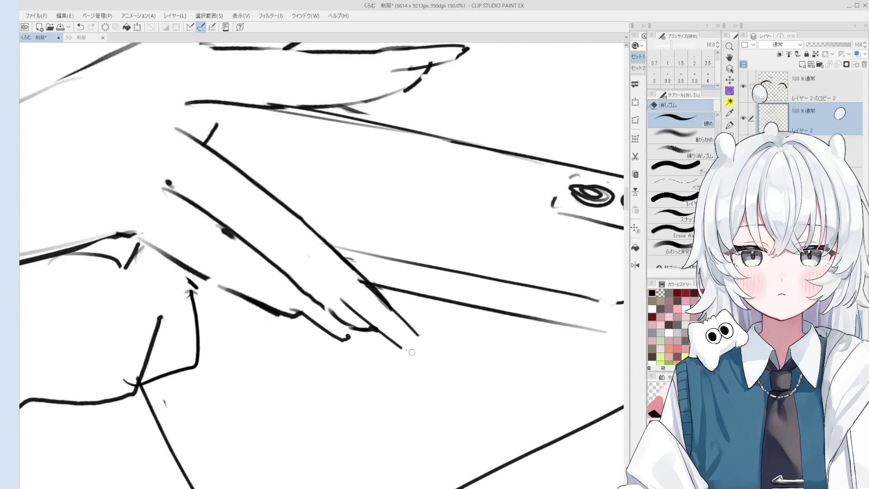
key("e")
Lighten the lines near the fingertip, then zoom back out
mouse_move(384, 317)
left_mouse_down()
mouse_move(366, 288)
mouse_move(372, 278)
mouse_move(353, 263)
left_mouse_up()
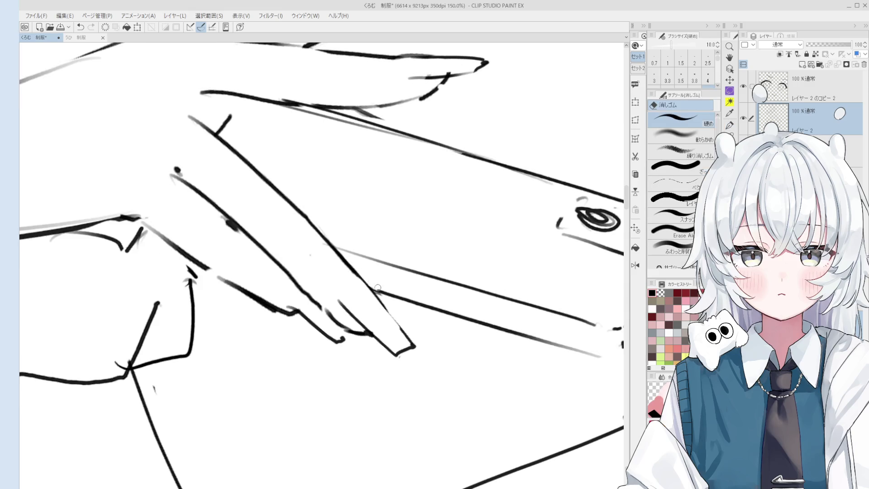
scroll(411, 259, "down", 5)
scroll(411, 260, "down", 5)
key("h")
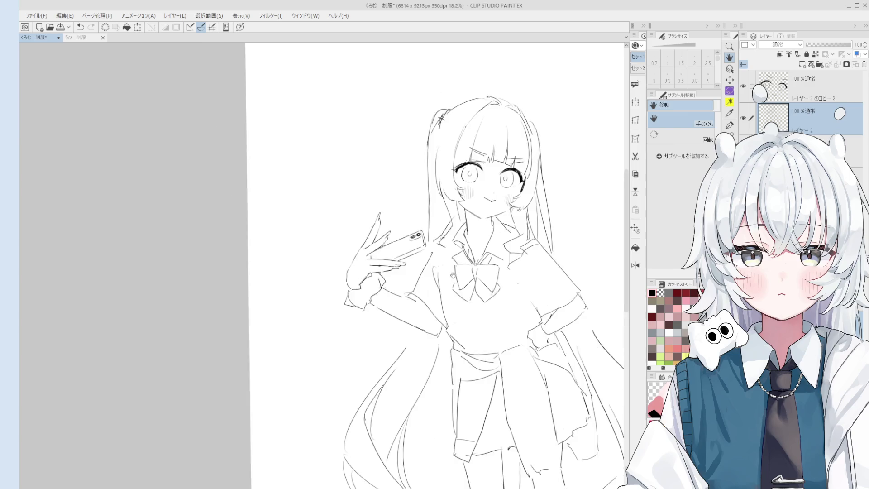
scroll(444, 282, "down", 5)
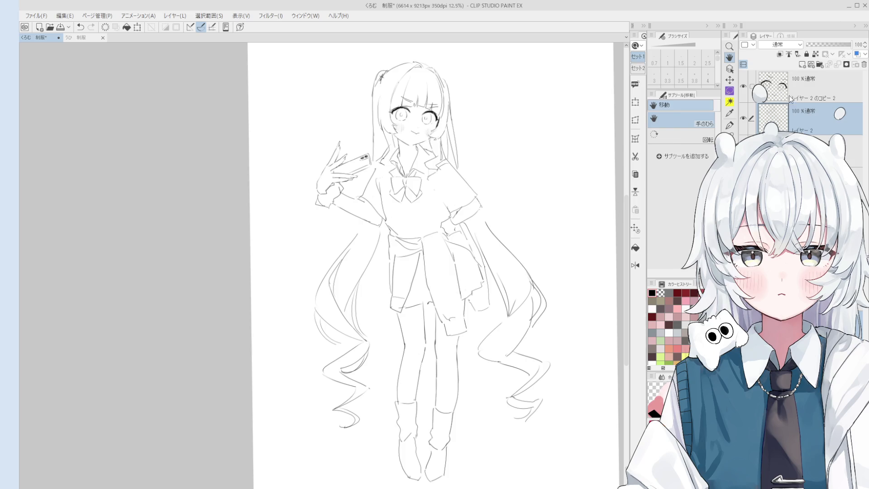
On the layer under the line-art, paint lavender down the left twin-tail with 混色円ブラシ
left_click(792, 148)
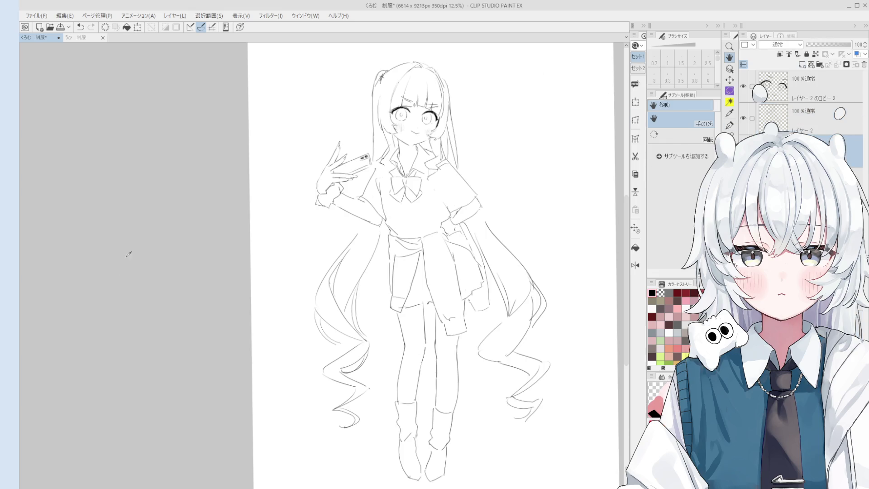
key("b")
scroll(427, 179, "up", 3)
key("bracketleft")
key("bracketleft")
left_click_drag(407, 102, 415, 224)
mouse_move(414, 126)
left_mouse_down()
mouse_move(406, 119)
mouse_move(398, 249)
left_mouse_up()
key("bracketleft")
mouse_move(398, 213)
left_mouse_down()
mouse_move(408, 260)
mouse_move(425, 232)
mouse_move(421, 210)
mouse_move(428, 213)
mouse_move(414, 254)
mouse_move(428, 264)
mouse_move(414, 274)
mouse_move(431, 285)
mouse_move(414, 294)
left_mouse_up()
key("bracketright")
key("bracketright")
key("bracketleft")
key("bracketleft")
key("bracketleft")
key("bracketleft")
Undo the hair-tip curl and colour the right twin-tail lavender near the shoulder
key("ctrl+z")
key("bracketright")
mouse_move(507, 271)
left_mouse_down()
mouse_move(492, 281)
mouse_move(509, 268)
mouse_move(489, 258)
mouse_move(507, 248)
mouse_move(499, 259)
left_mouse_up()
key("ctrl+z")
key("bracketright")
mouse_move(519, 248)
left_mouse_down()
mouse_move(515, 226)
mouse_move(483, 241)
left_mouse_up()
scroll(508, 230, "down", 2)
scroll(508, 231, "up", 3)
key("bracketleft")
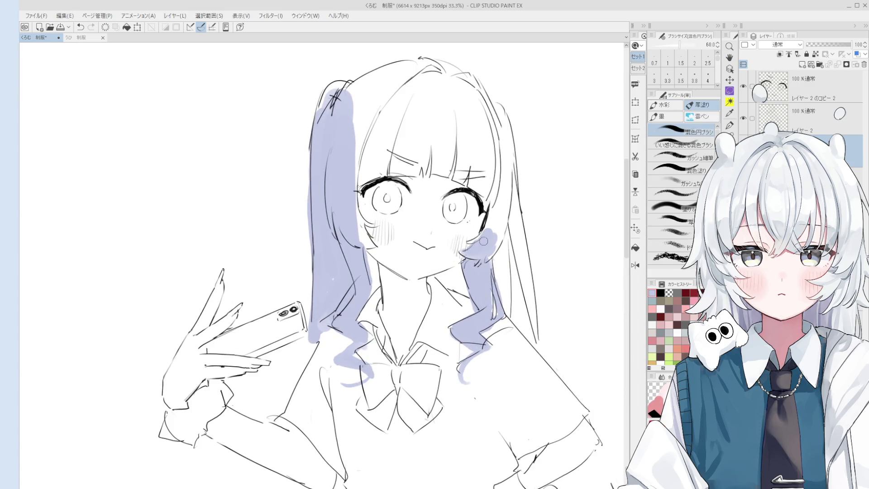
key("e")
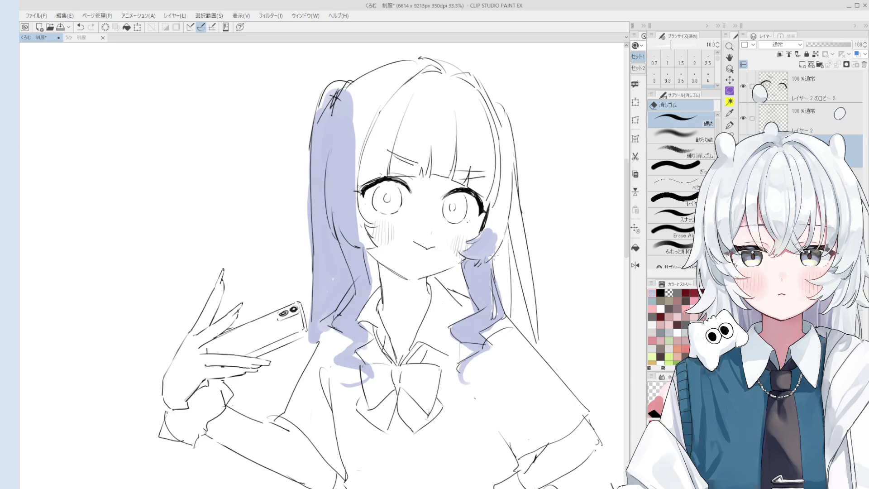
Paint lavender with a smaller 混色円ブラシ along the hair beside the face
scroll(408, 267, "up", 1)
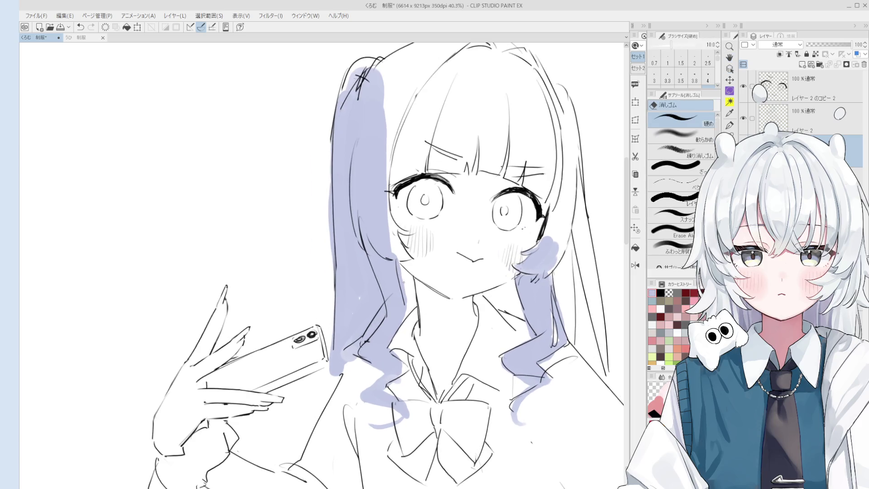
scroll(405, 285, "down", 1)
key("b")
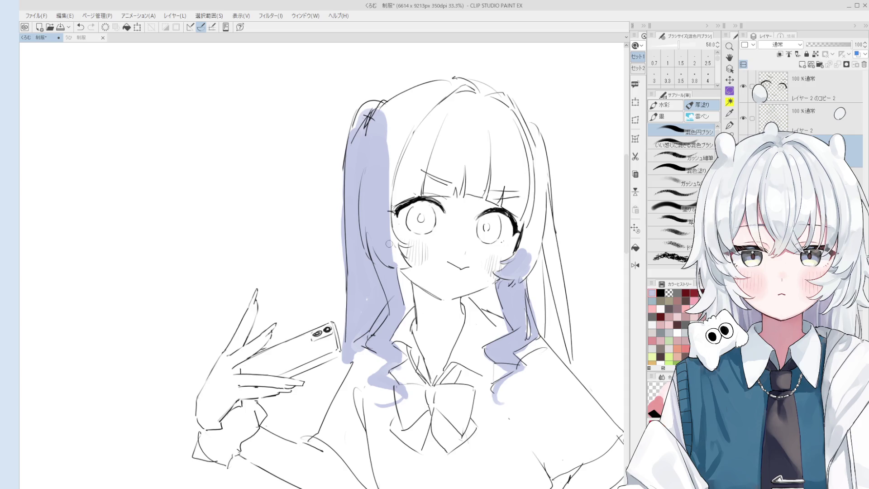
scroll(398, 262, "down", 1)
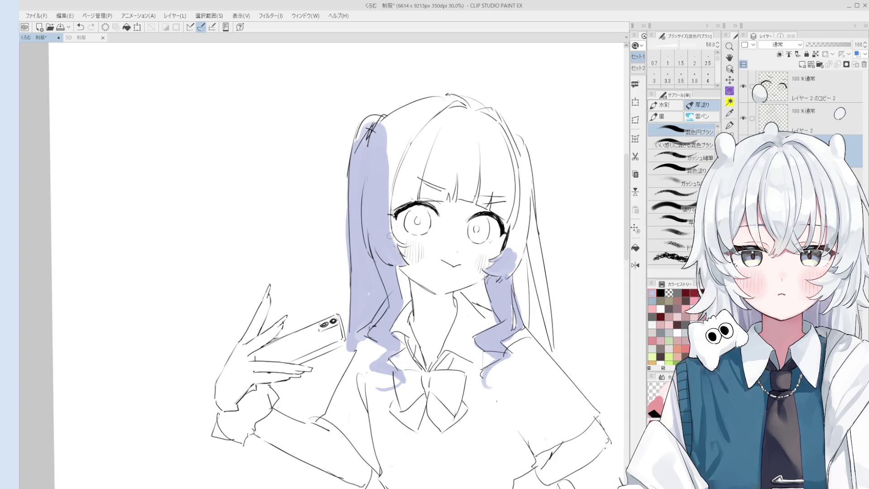
key("bracketleft")
left_click_drag(399, 248, 406, 243)
key("e")
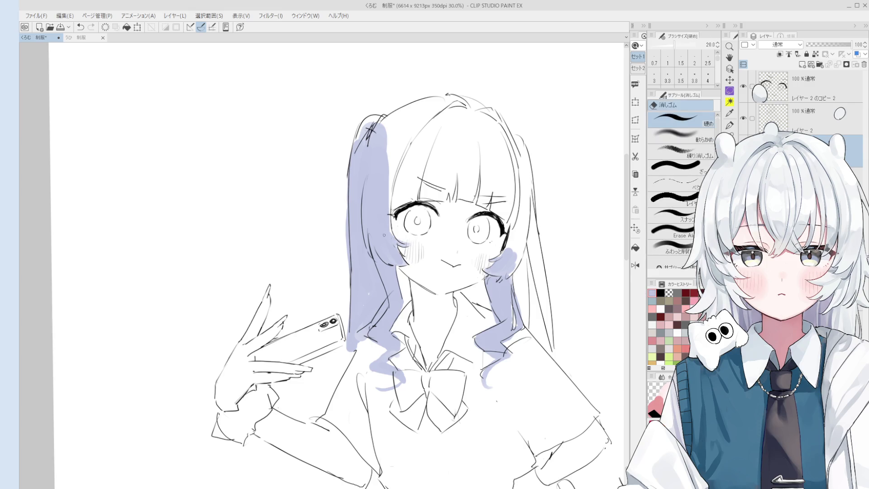
key("b")
On the lavender hair layer, paint the left twin-tail, the hair left of the bangs, and the bangs with a larger brush
scroll(382, 230, "down", 1)
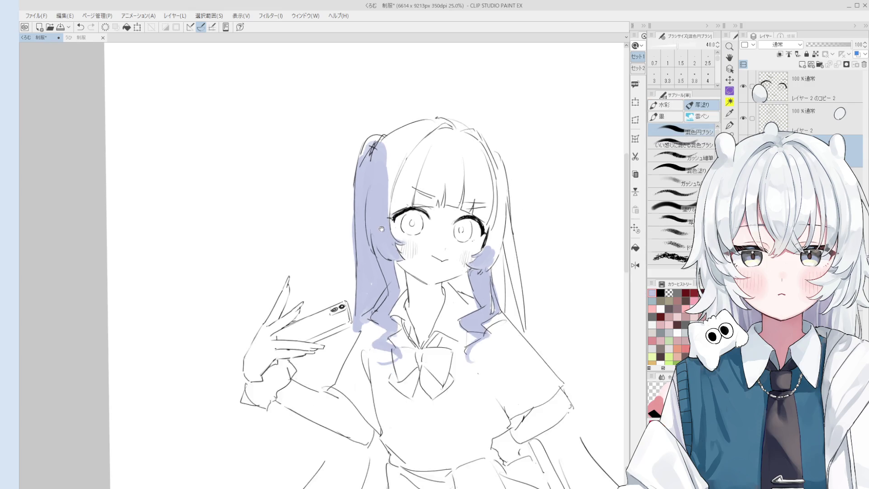
key("e")
key("minus")
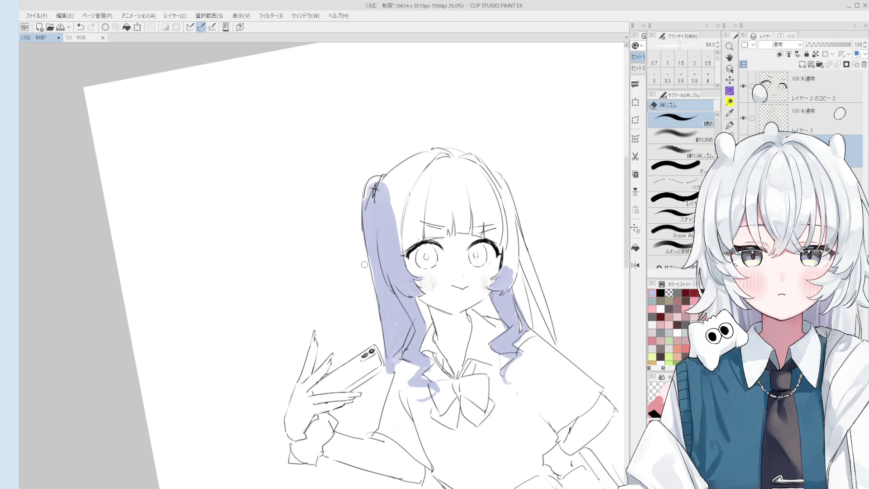
left_click(378, 237, "ctrl+shift")
key("b")
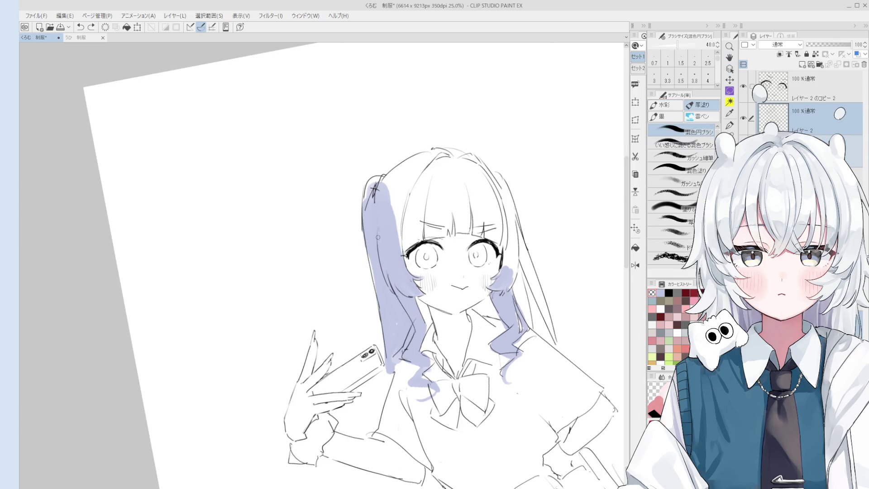
key("bracketright")
key("bracketright")
key("bracketright")
mouse_move(380, 246)
left_mouse_down()
mouse_move(372, 289)
mouse_move(369, 186)
mouse_move(394, 192)
mouse_move(434, 158)
mouse_move(408, 173)
left_mouse_up()
key("bracketright")
key("bracketright")
key("bracketright")
mouse_move(409, 208)
left_mouse_down()
mouse_move(397, 224)
mouse_move(407, 244)
mouse_move(419, 181)
mouse_move(443, 228)
left_mouse_up()
mouse_move(443, 228)
left_mouse_down()
mouse_move(418, 235)
mouse_move(435, 236)
left_mouse_up()
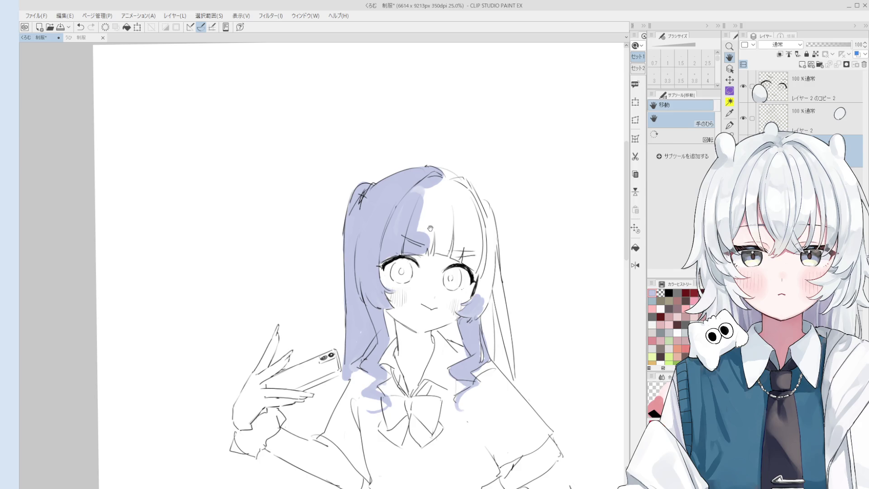
Erase the stray cross marks on the hair on the sketch layer
key("o")
scroll(361, 200, "up", 5)
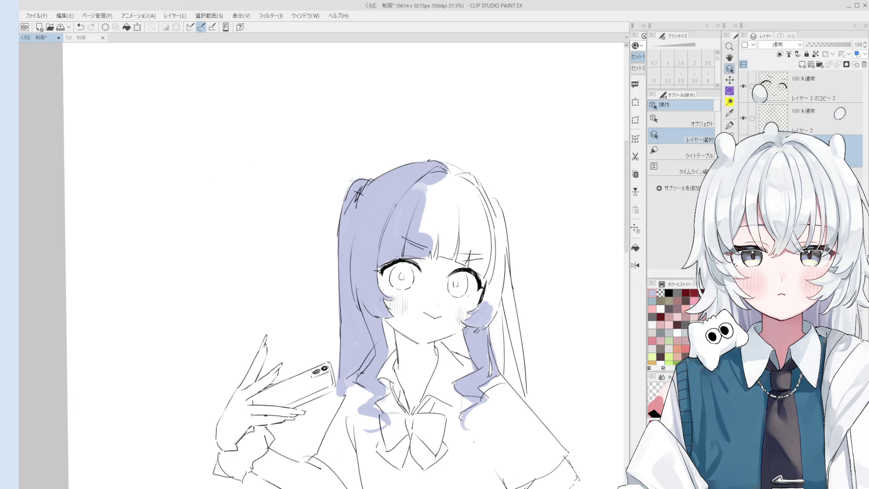
left_click(360, 199)
left_click(362, 201)
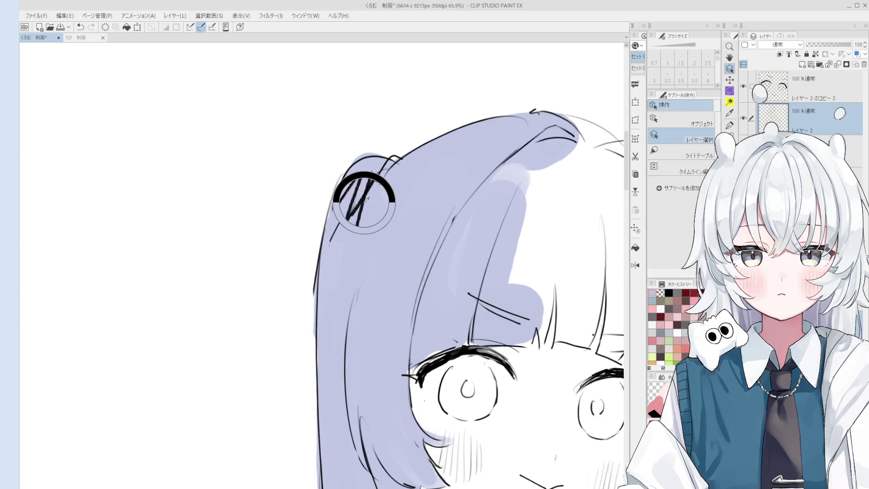
key("e")
mouse_move(360, 225)
left_mouse_down()
mouse_move(373, 181)
mouse_move(342, 234)
left_mouse_up()
scroll(335, 240, "down", 2)
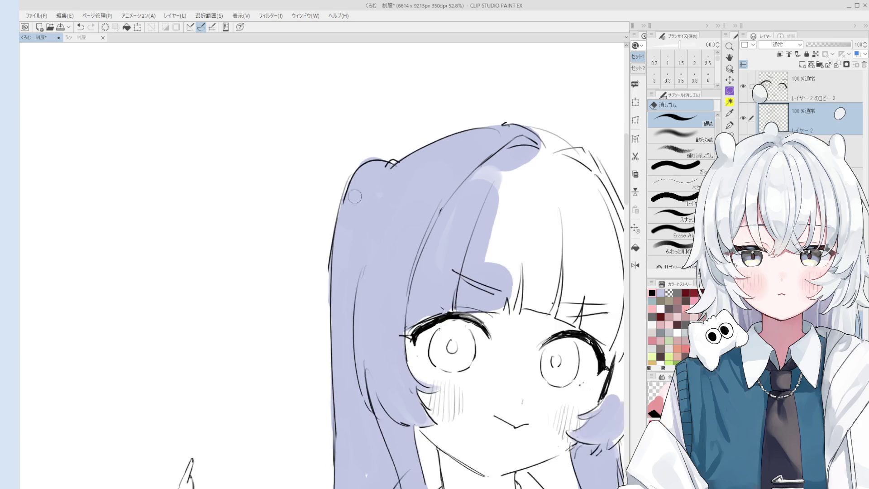
Back on the lavender fill layer, paint lavender over the top of the head and near the right bangs
left_click(335, 271, "ctrl")
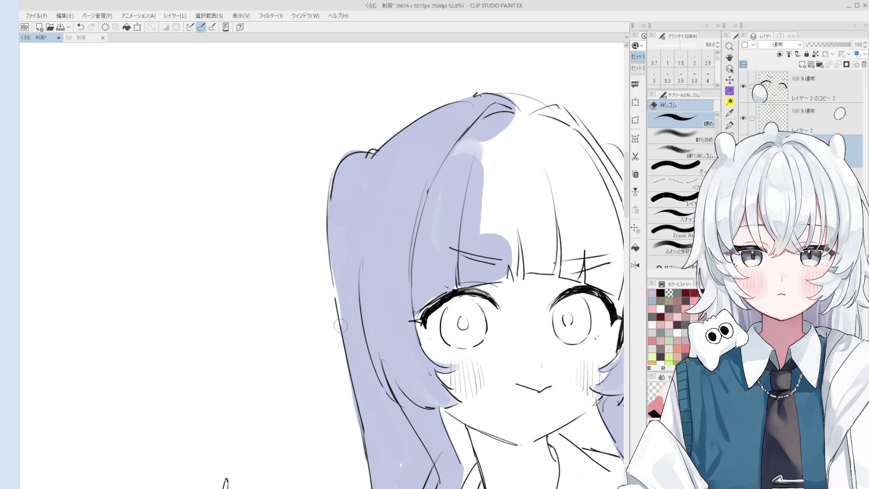
scroll(345, 275, "down", 2)
key("b")
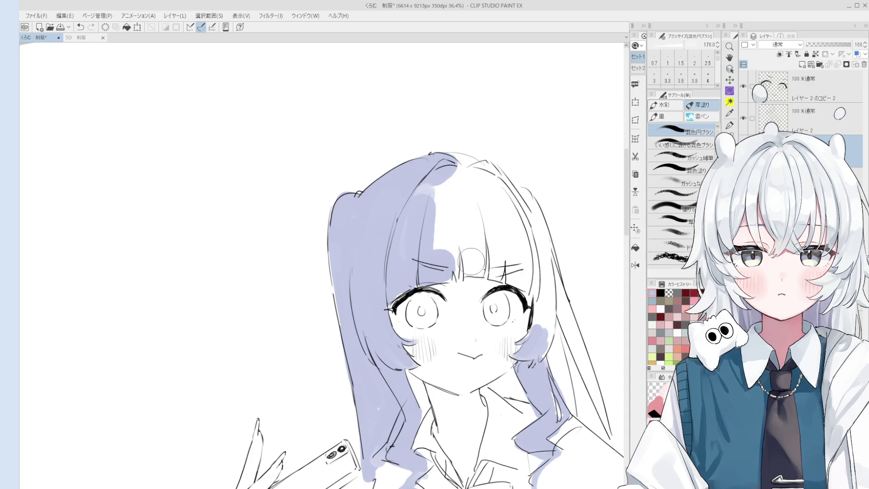
mouse_move(458, 276)
left_mouse_down()
mouse_move(444, 229)
mouse_move(457, 186)
mouse_move(478, 192)
mouse_move(435, 213)
mouse_move(473, 252)
mouse_move(468, 277)
mouse_move(471, 221)
mouse_move(476, 265)
left_mouse_up()
key("ctrl+z")
key("e")
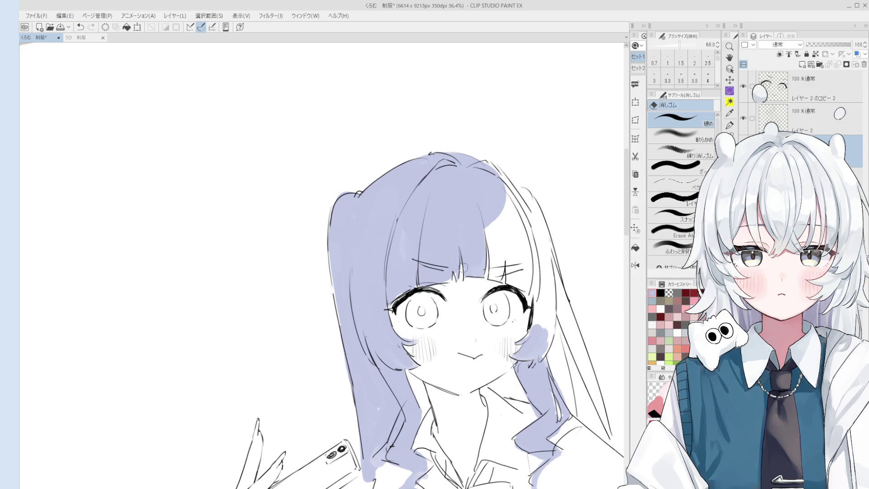
key("b")
mouse_move(488, 246)
left_mouse_down()
mouse_move(490, 272)
mouse_move(473, 215)
mouse_move(471, 222)
mouse_move(483, 266)
mouse_move(480, 221)
left_mouse_up()
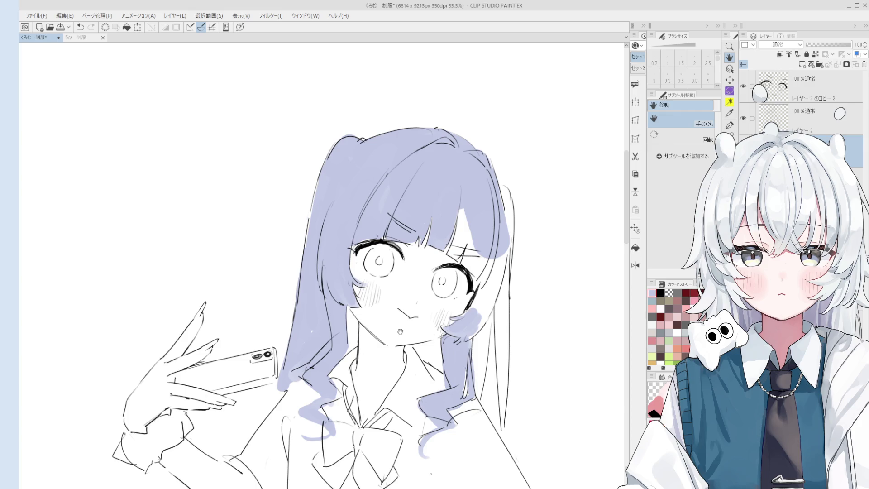
Fill lavender over the hair beside the cheek and along the right hair edge
key("b")
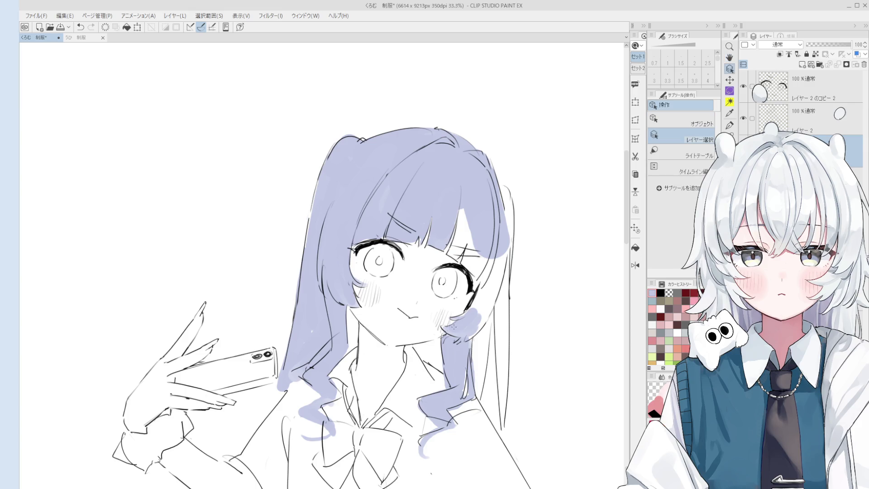
scroll(482, 306, "up", 1)
key("bracketleft")
key("bracketleft")
mouse_move(482, 306)
left_mouse_down()
mouse_move(460, 330)
mouse_move(491, 279)
mouse_move(468, 336)
left_mouse_up()
key("minus")
mouse_move(494, 185)
left_mouse_down()
mouse_move(498, 253)
mouse_move(487, 213)
left_mouse_up()
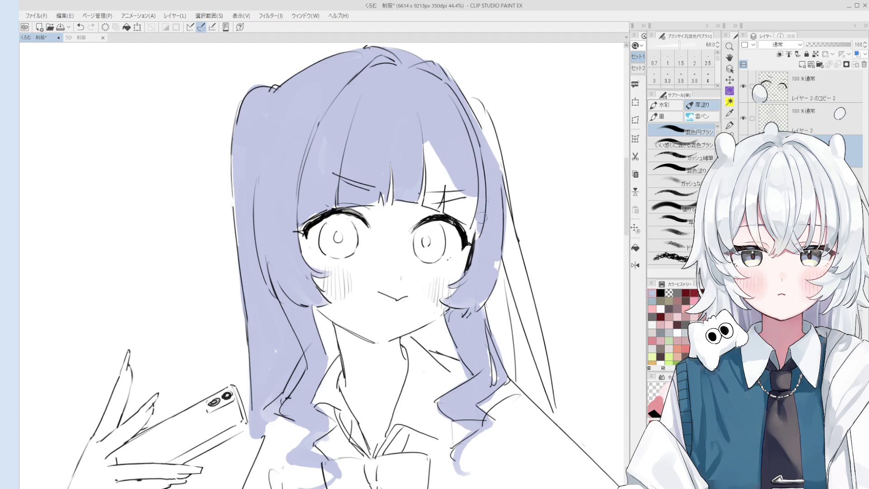
key("bracketright")
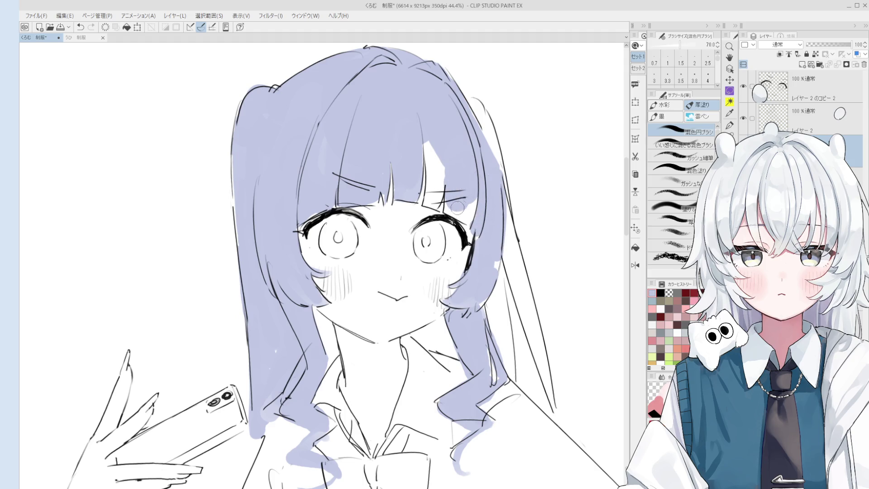
key("e")
scroll(458, 199, "up", 1)
left_click_drag(466, 200, 459, 202)
key("ctrl+z")
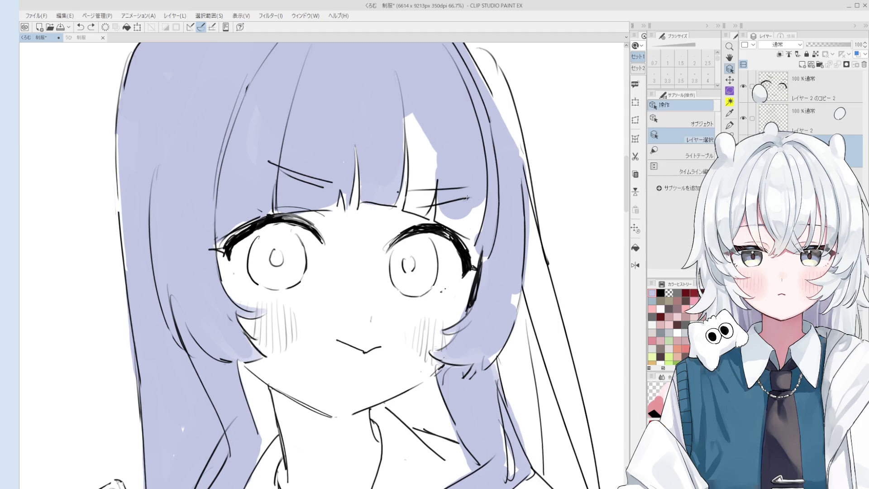
Paint a lavender patch beside the bangs and fill the white gaps at the hair edge right of the eye
key("alt+bracketright")
key("bracketleft")
scroll(419, 207, "down", 1)
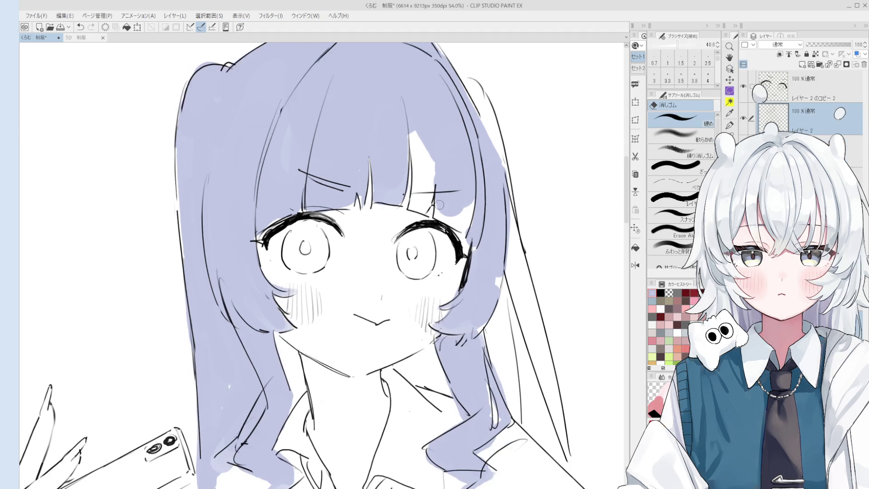
key("b")
key("alt+bracketleft")
mouse_move(419, 207)
left_mouse_down()
mouse_move(428, 202)
mouse_move(421, 145)
left_mouse_up()
key("bracketright")
key("bracketright")
key("bracketright")
key("bracketright")
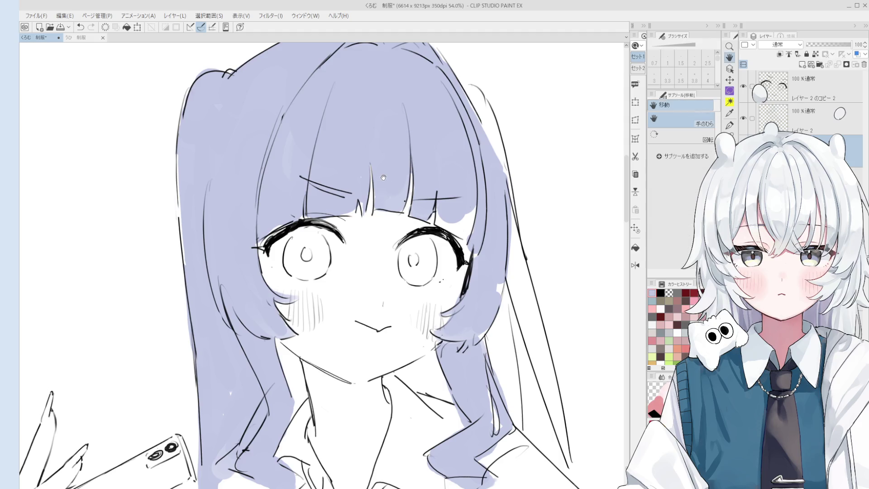
key("ctrl+plus")
key("bracketleft")
key("bracketleft")
key("bracketleft")
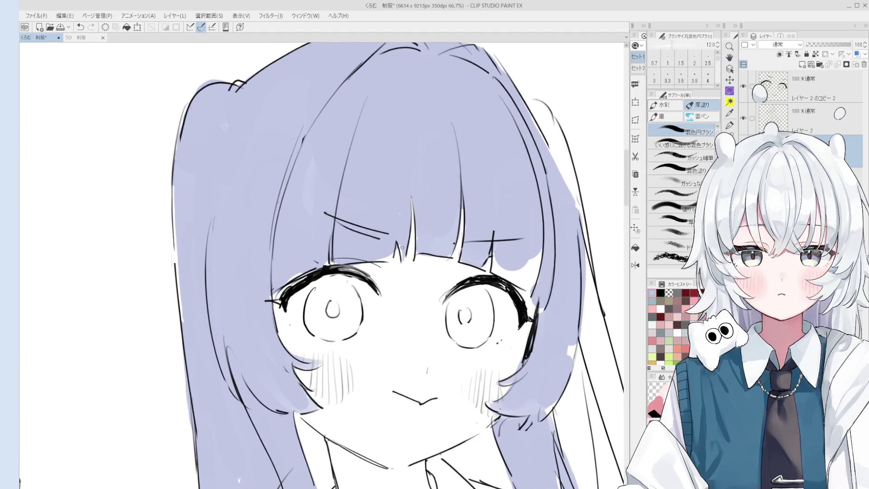
key("ctrl+minus")
key("bracketright")
key("bracketright")
key("bracketright")
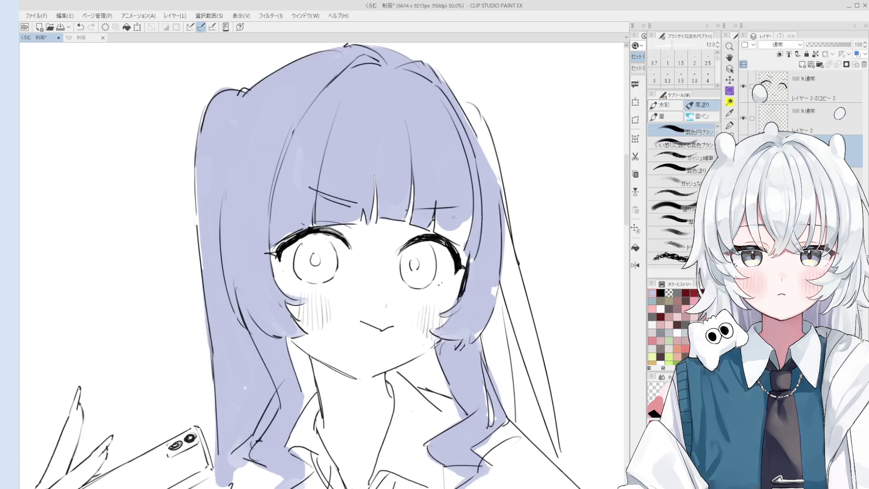
mouse_move(440, 228)
left_mouse_down()
mouse_move(457, 239)
mouse_move(448, 231)
mouse_move(464, 224)
mouse_move(473, 231)
left_mouse_up()
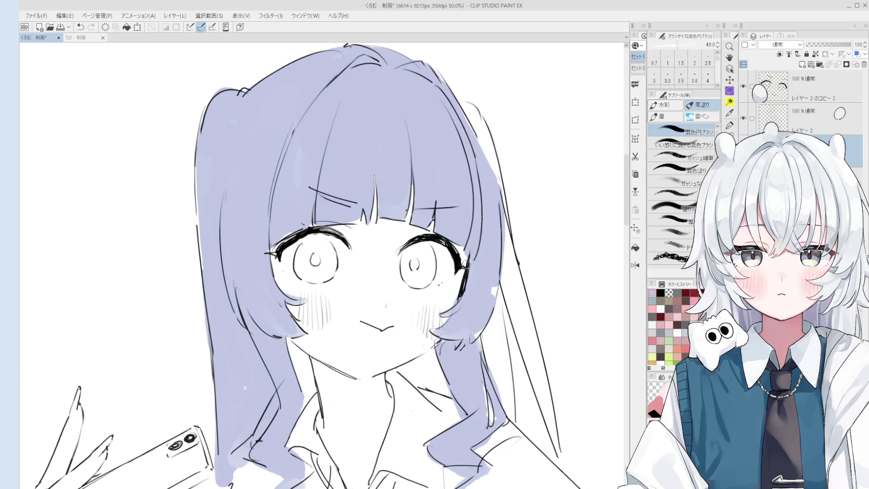
Tilt the view and fill lavender down the left hair strand
key("e")
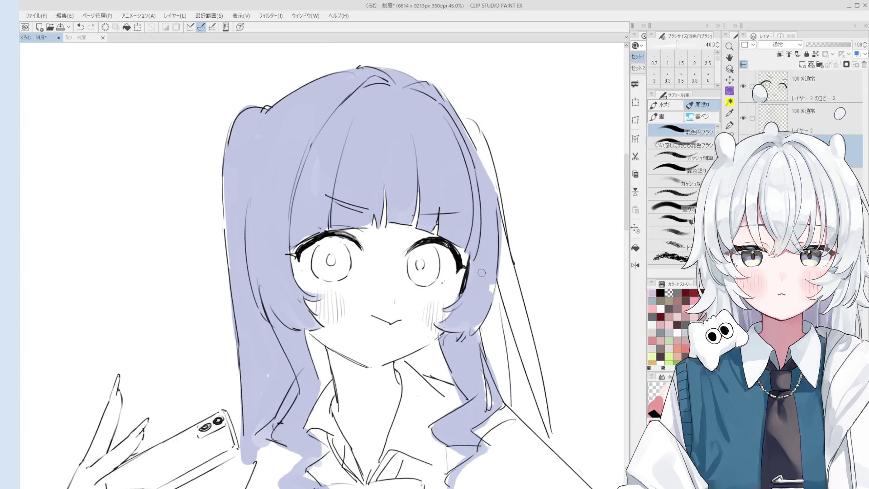
left_click(471, 262, "ctrl")
scroll(471, 267, "up", 3)
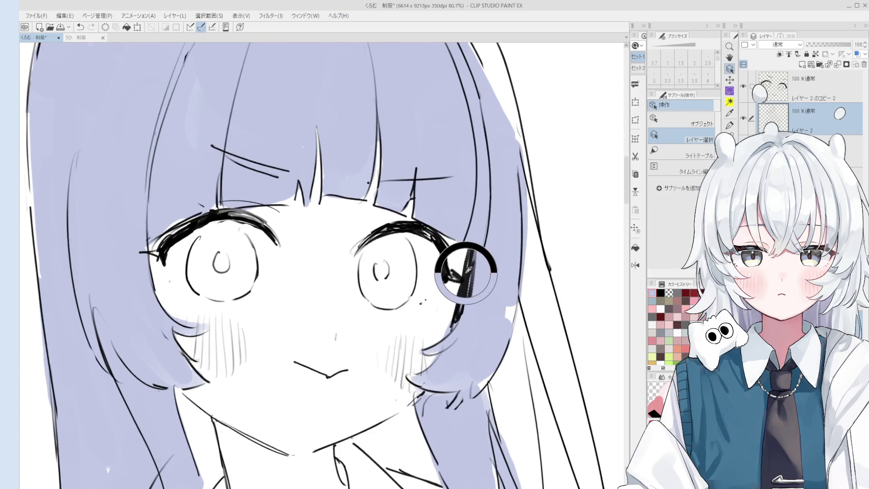
key("p")
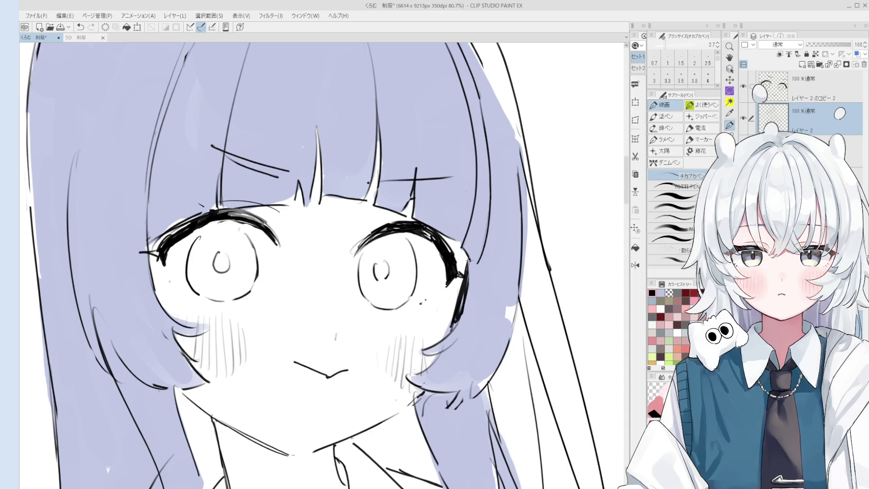
scroll(471, 263, "down", 2)
scroll(381, 295, "down", 4)
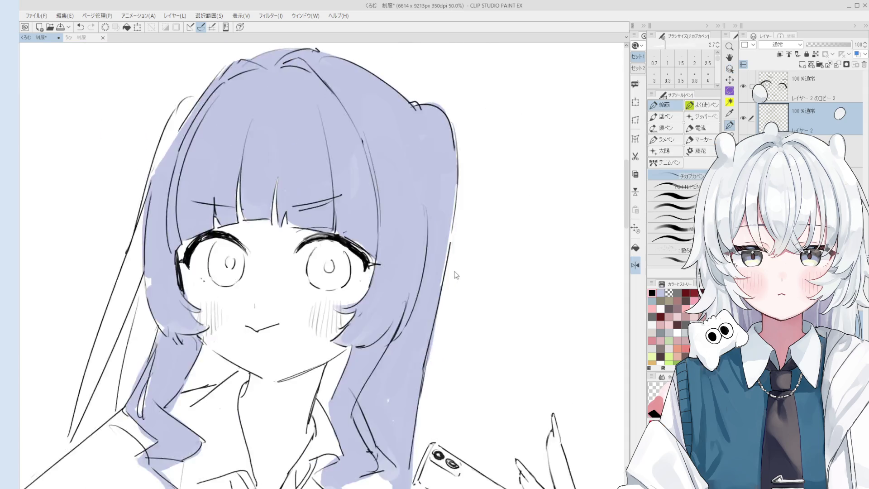
key("b")
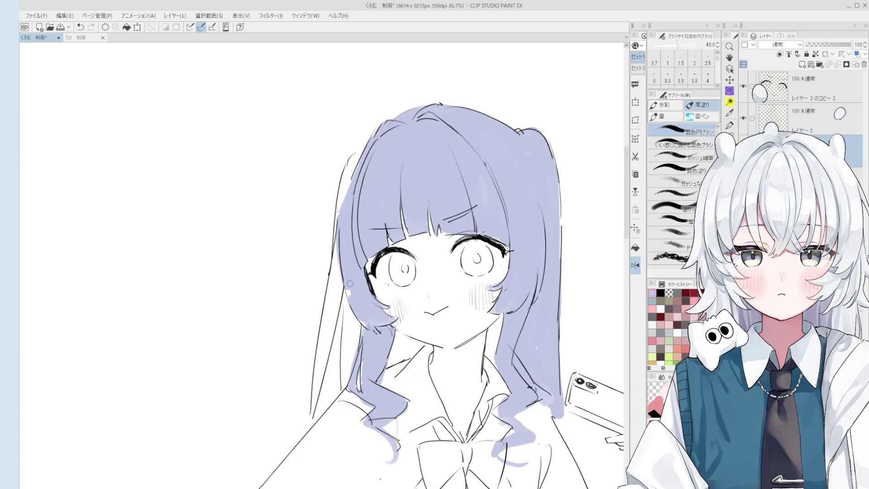
scroll(357, 290, "up", 1)
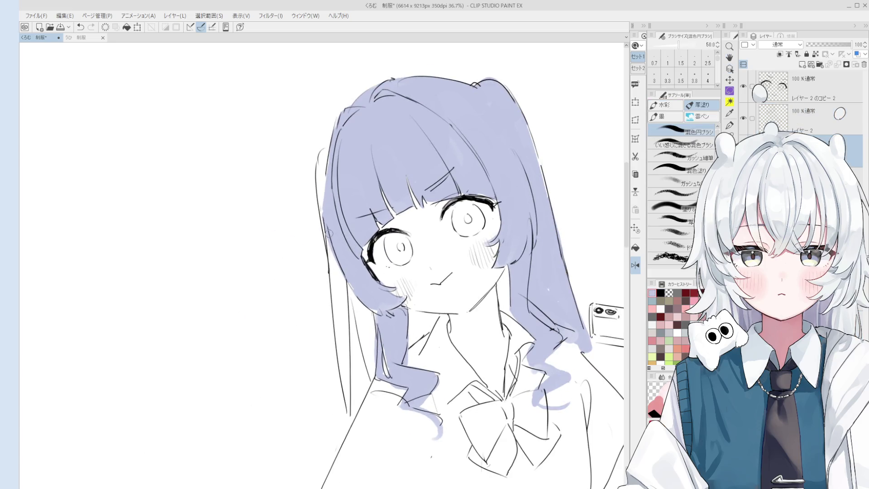
left_click_drag(329, 234, 338, 346)
left_click_drag(339, 262, 346, 337)
left_click_drag(346, 276, 348, 351)
Rework the lavender fill lower down the left strand, undoing the overshooting strokes
key("ctrl+z")
left_click_drag(343, 312, 351, 421)
key("ctrl+z")
scroll(345, 390, "down", 2)
left_click_drag(346, 342, 348, 377)
scroll(343, 313, "down", 1)
key("ctrl+z")
left_click_drag(342, 314, 346, 367)
key("ctrl+z")
Erase fill spilling past the strand's edge, repaint the strand, and save with Ctrl+S
key("e")
left_click_drag(339, 338, 341, 369)
key("b")
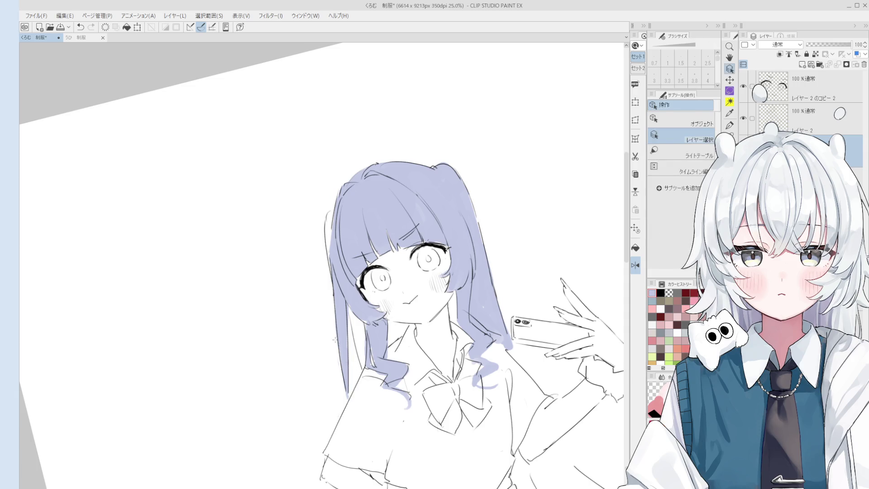
key("ctrl+z")
mouse_move(352, 317)
left_mouse_down()
mouse_move(353, 383)
mouse_move(359, 363)
left_mouse_up()
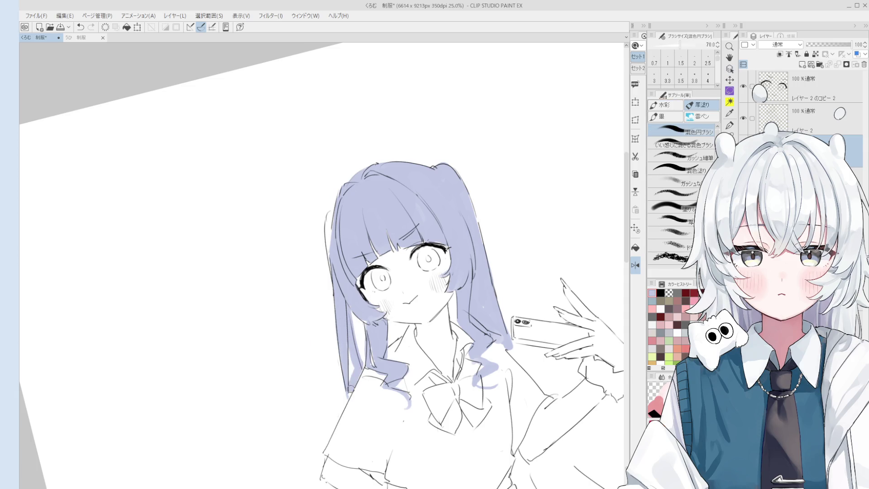
key("e")
key("ctrl+s")
left_click_drag(356, 331, 361, 367)
key("ctrl+z")
key("bracketright")
left_click_drag(350, 313, 362, 368)
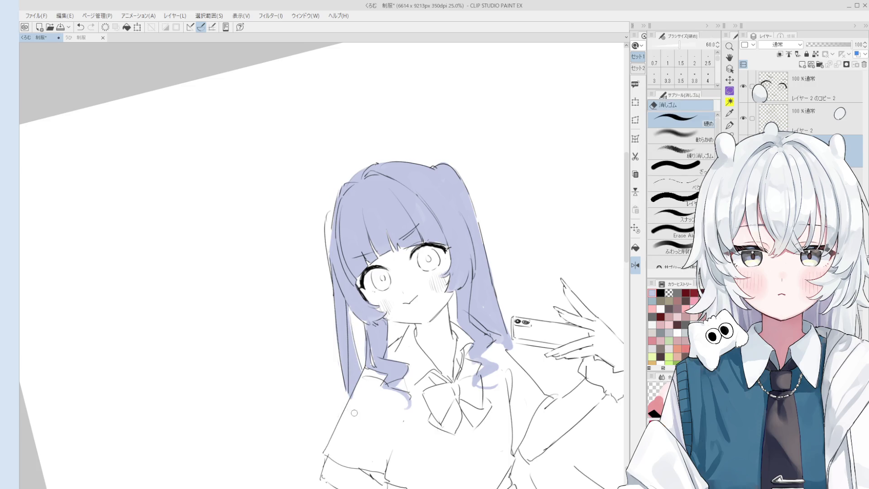
key("o")
scroll(346, 339, "down", 3)
scroll(346, 338, "up", 4)
key("b")
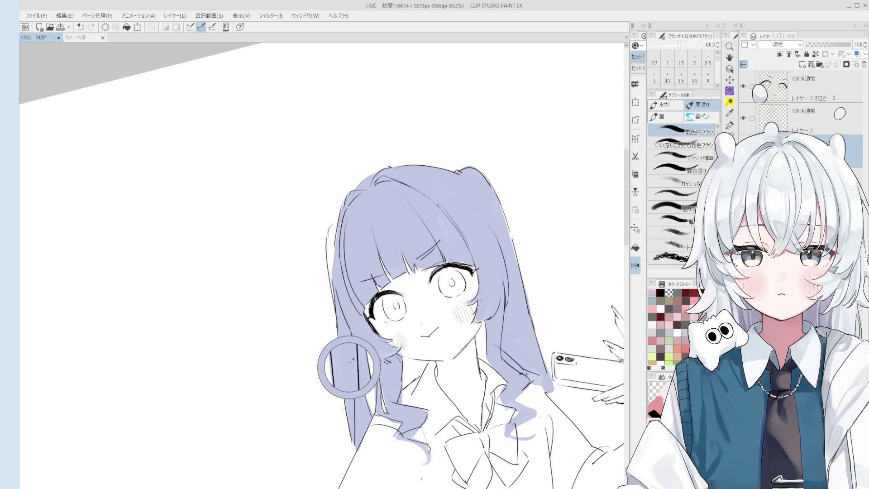
Fill the gap along the hair's left outline with the fine gouache brush, undoing a stray stroke near the tip
key("b")
mouse_move(332, 254)
left_mouse_down()
mouse_move(338, 282)
mouse_move(337, 227)
mouse_move(334, 248)
left_mouse_up()
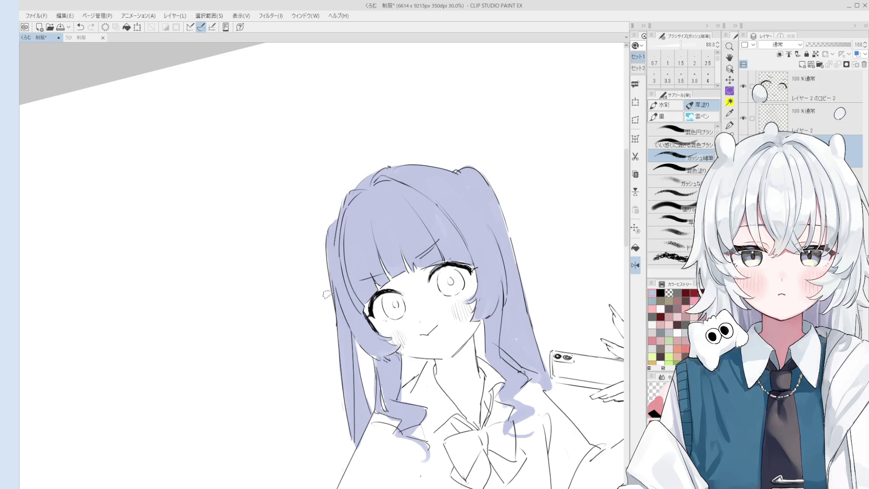
scroll(328, 281, "up", 3)
scroll(335, 299, "down", 2)
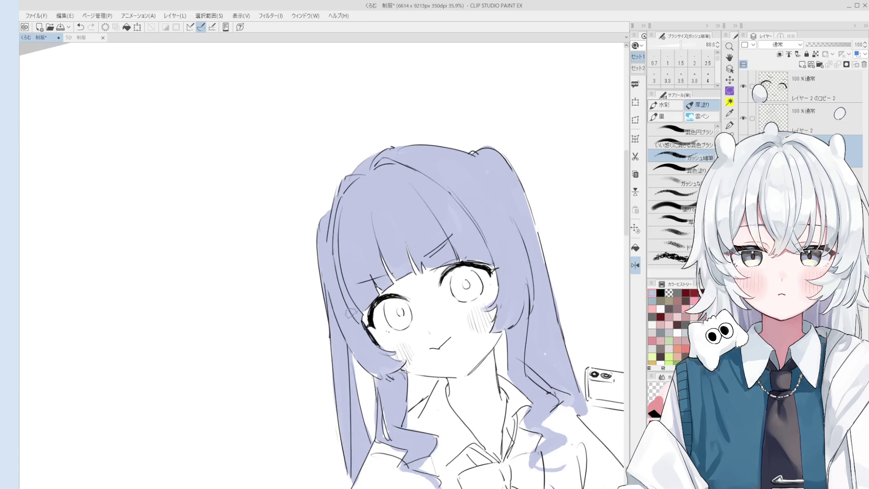
left_click_drag(375, 362, 360, 325)
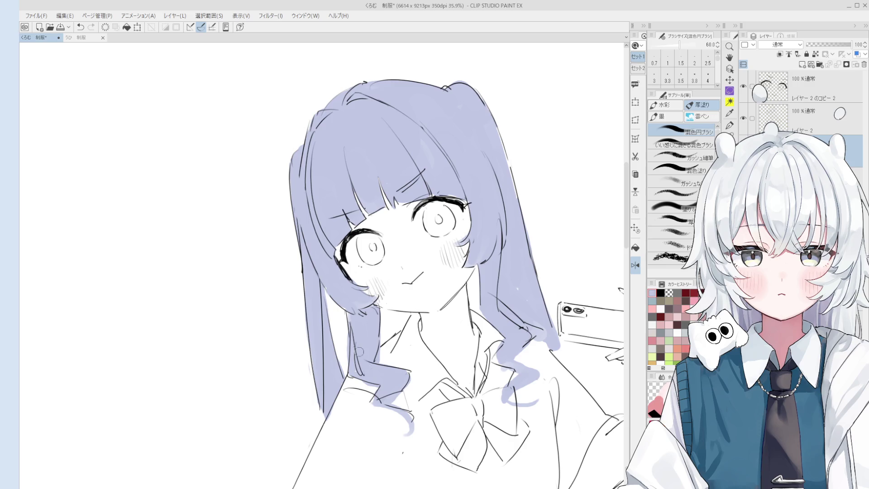
key("e")
scroll(361, 397, "down", 2)
mouse_move(360, 396)
left_mouse_down()
mouse_move(352, 334)
mouse_move(363, 369)
mouse_move(349, 372)
left_mouse_up()
key("b")
scroll(361, 362, "down", 2)
scroll(349, 372, "down", 2)
key("ctrl+z")
Extend the lavender fill along the hair's right edge, then switch to the eraser on the top line-art layer
scroll(413, 244, "up", 3)
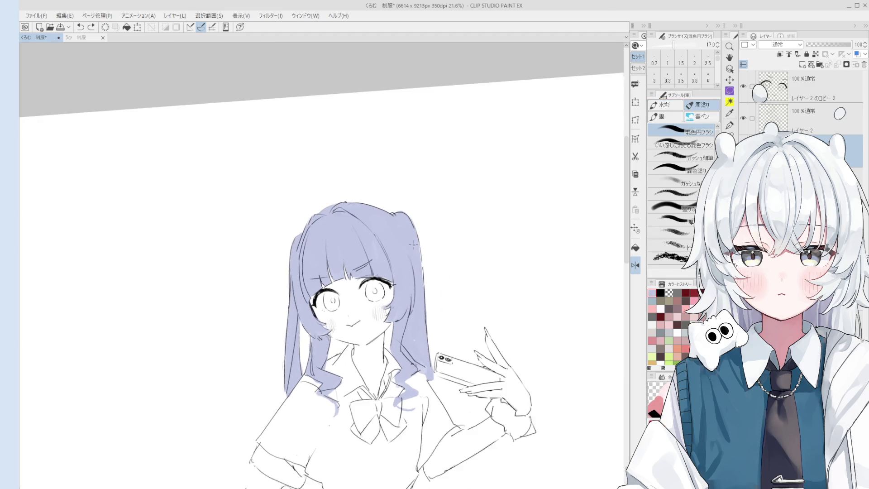
scroll(413, 244, "up", 1)
left_click_drag(422, 245, 421, 290)
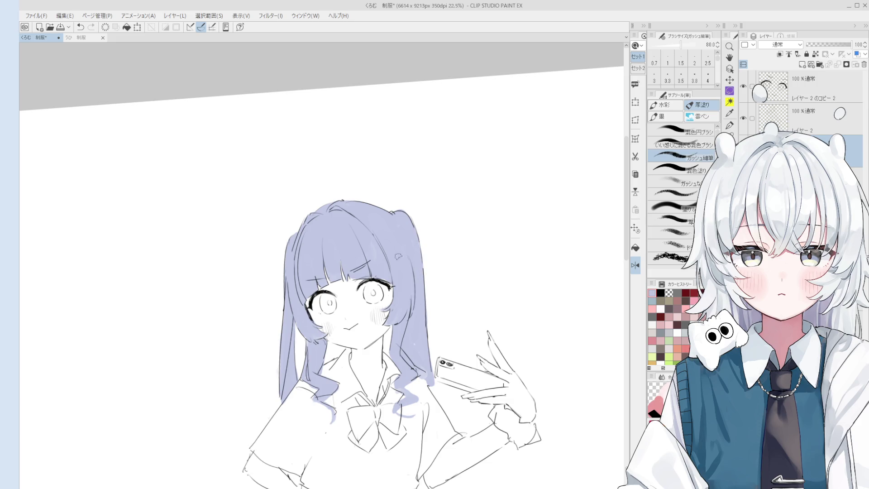
key("o")
scroll(382, 263, "up", 2)
scroll(370, 271, "up", 2)
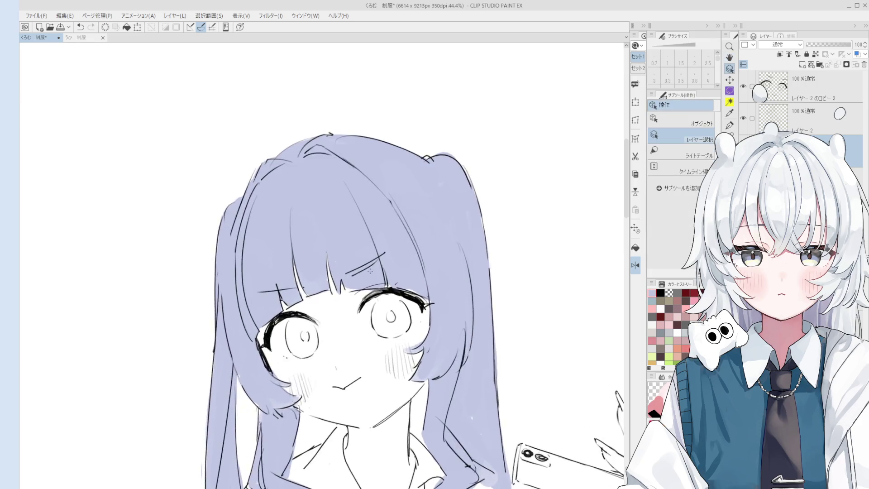
key("e")
scroll(366, 274, "up", 5)
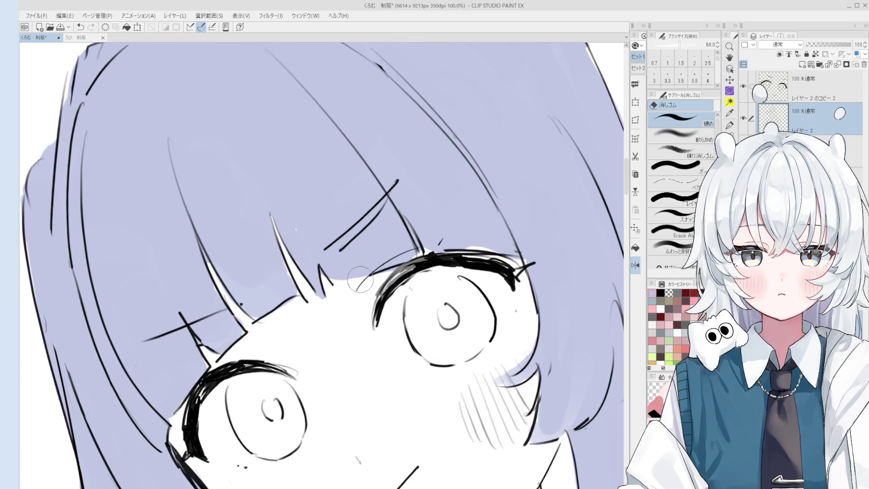
scroll(364, 281, "down", 2)
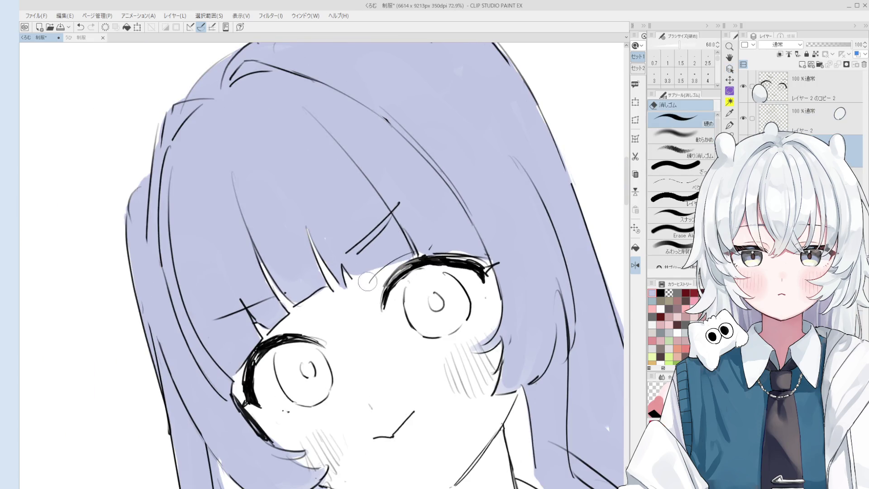
left_click(459, 258, "ctrl")
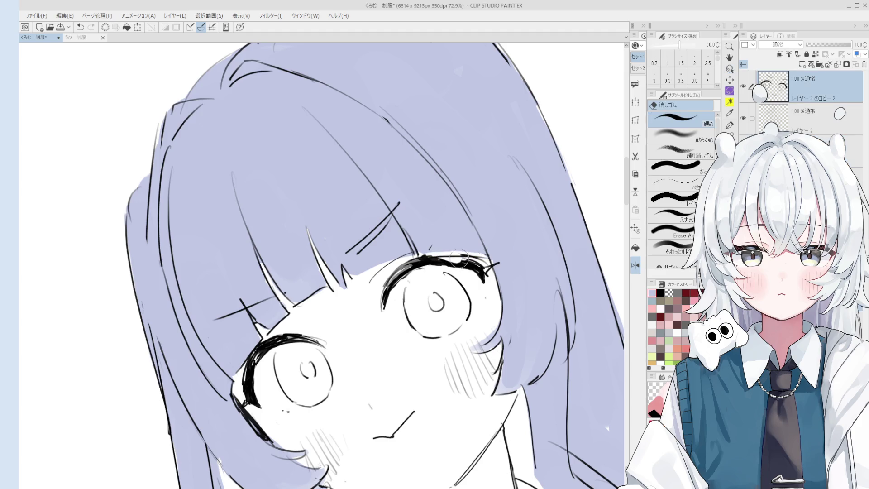
Rotate the canvas view and pick the layer below the line art from the artwork
key("asciicircum")
key("asciicircum")
key("asciicircum")
key("o")
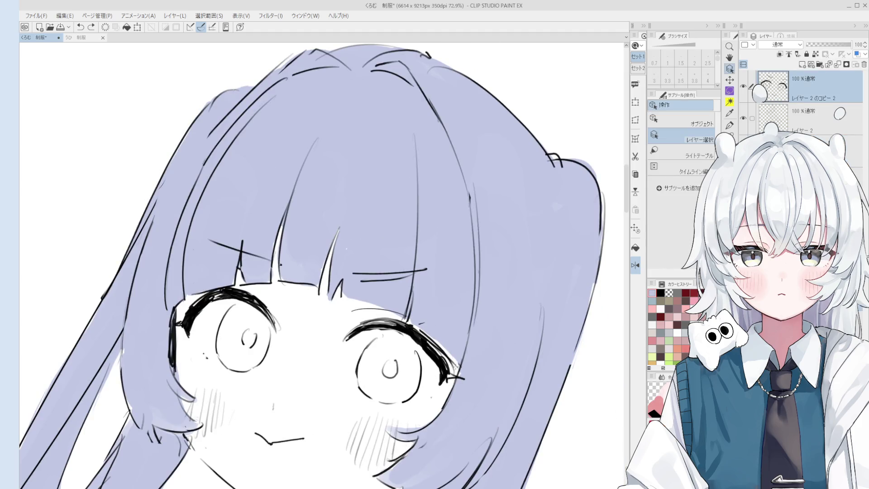
left_click(454, 364)
key("e")
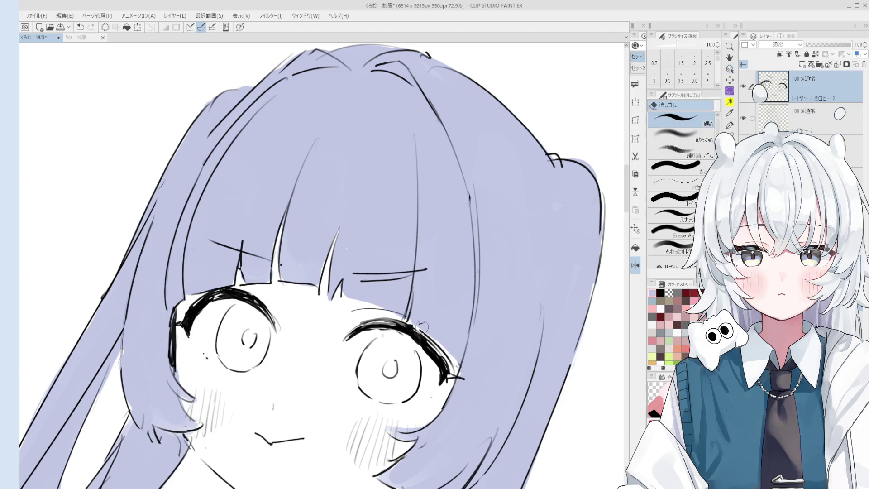
scroll(406, 309, "up", 3)
key("h")
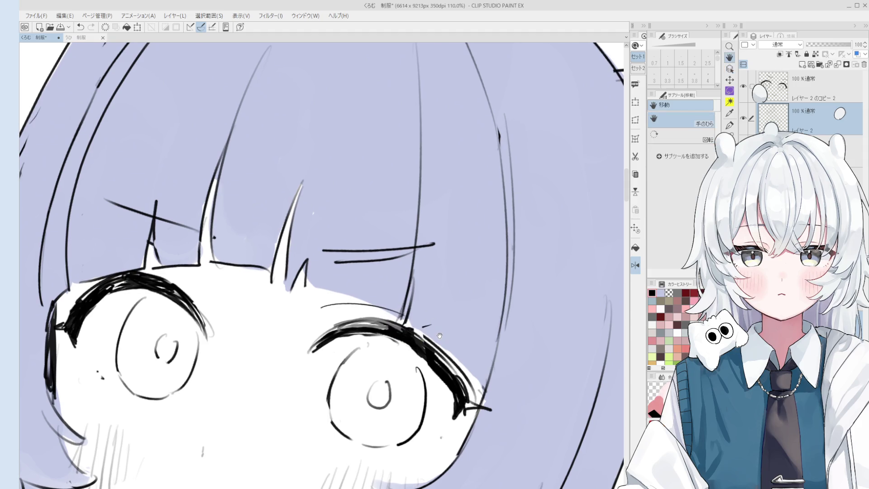
key("asciicircum")
key("asciicircum")
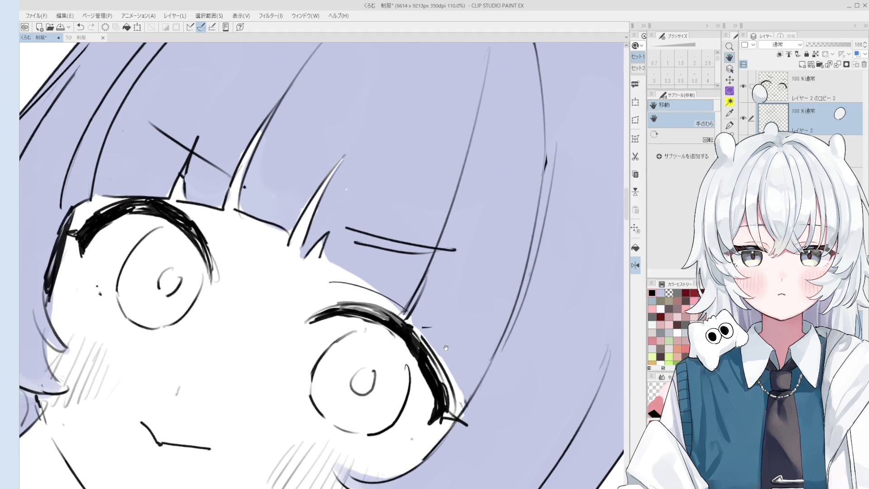
key("p")
Redraw the upper eyelid line near the eye corner with the pen, undoing missed strokes
left_click_drag(408, 317, 430, 341)
key("ctrl+z")
key("minus")
left_click_drag(421, 302, 435, 299)
key("minus")
key("minus")
mouse_move(419, 188)
left_mouse_down()
mouse_move(398, 224)
mouse_move(455, 211)
left_mouse_up()
key("ctrl+z")
key("ctrl+minus")
key("ctrl+minus")
mouse_move(402, 229)
left_mouse_down()
mouse_move(473, 209)
mouse_move(463, 196)
left_mouse_up()
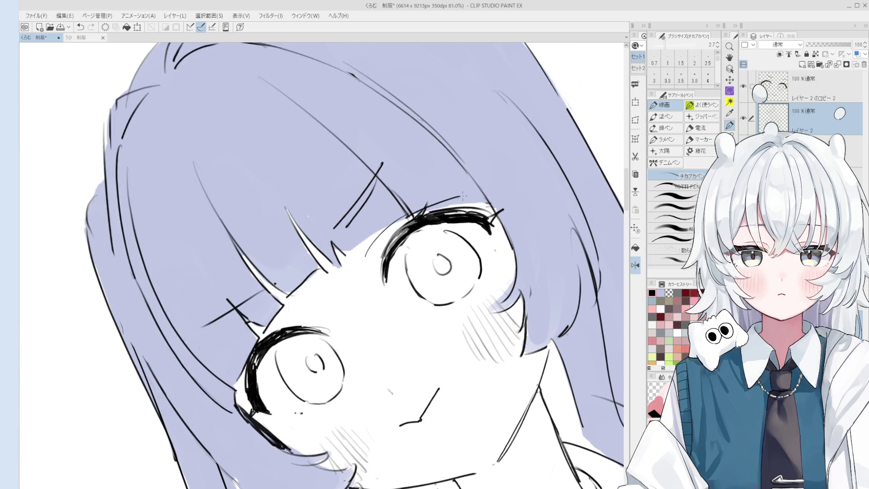
key("ctrl+z")
key("ctrl+minus")
key("ctrl+minus")
Reset the rotation and pick the lower layer from the artwork for the bang touch-up
key("e")
key("alt+bracketleft")
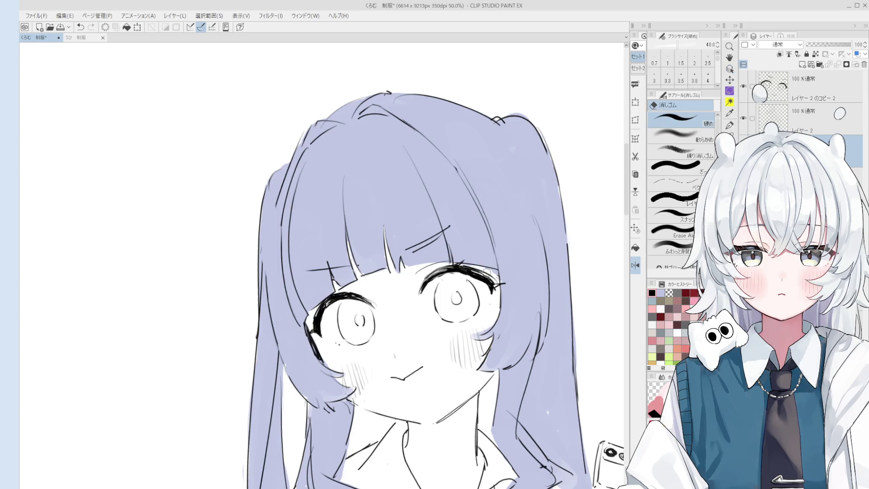
scroll(400, 257, "up", 3)
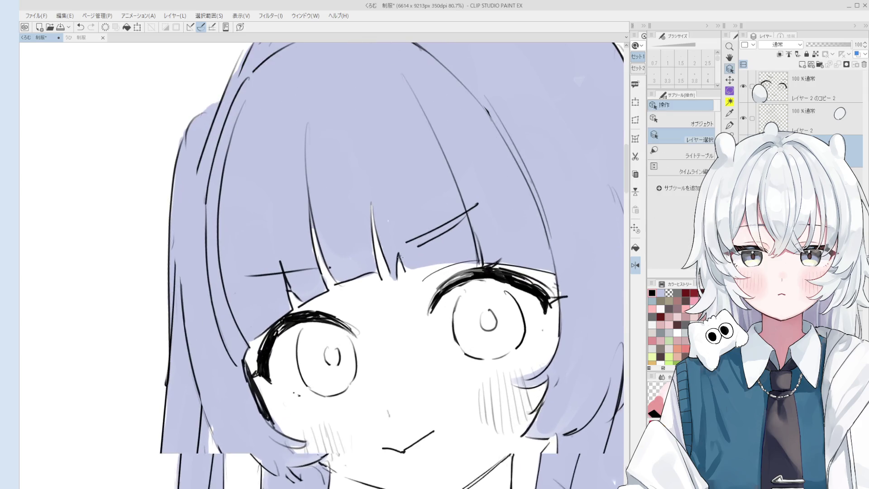
left_click(399, 256, "ctrl+shift")
key("p")
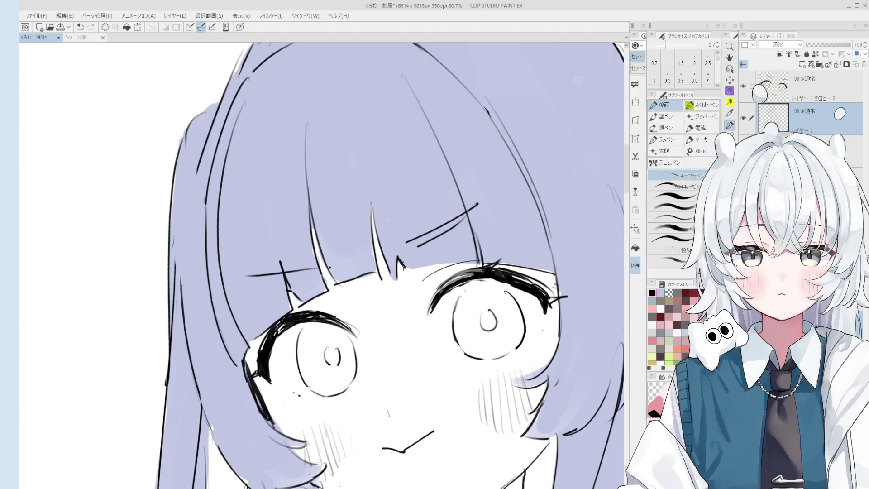
scroll(403, 266, "down", 2)
scroll(420, 292, "up", 2)
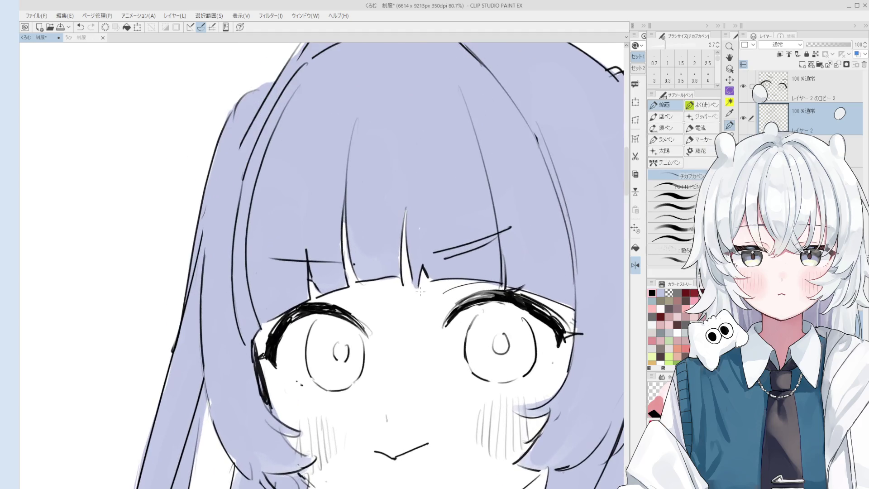
scroll(420, 292, "down", 1)
key("ctrl+z")
Darken the bang strand tip above the eyes, then erase the excess at its end
left_click_drag(404, 237, 407, 215)
scroll(404, 226, "down", 1)
key("e")
left_click_drag(401, 247, 404, 225)
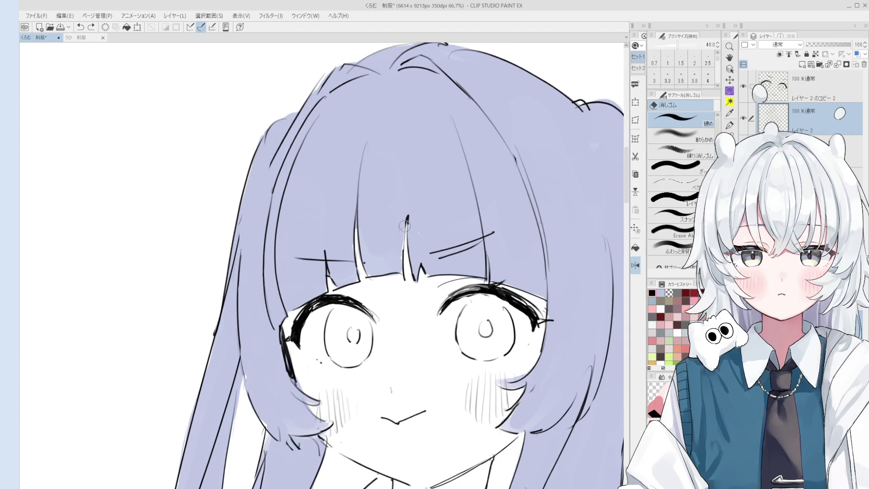
key("p")
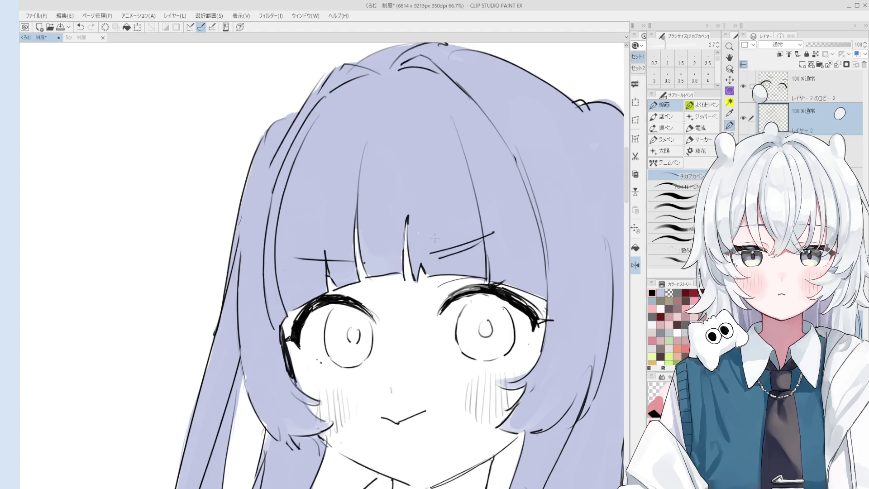
Select the eraser and zoom in on the bangs between the eyes
key("e")
scroll(492, 386, "up", 2)
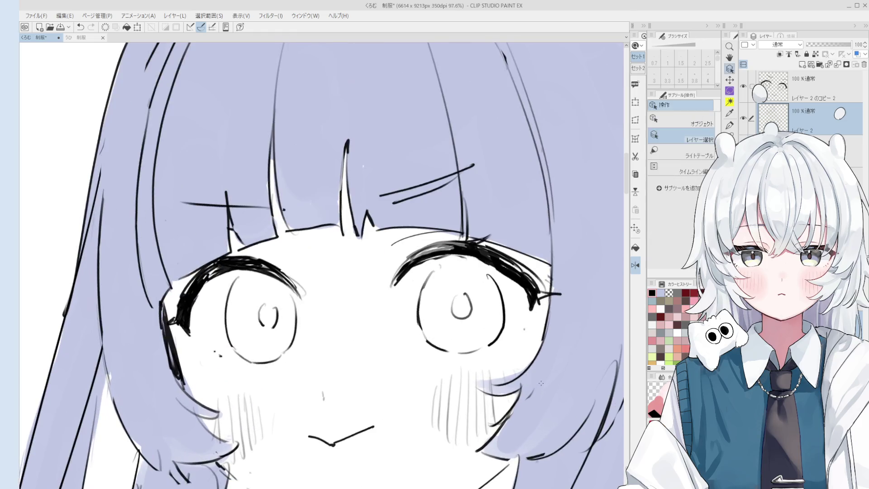
scroll(517, 355, "down", 1)
scroll(518, 355, "down", 5)
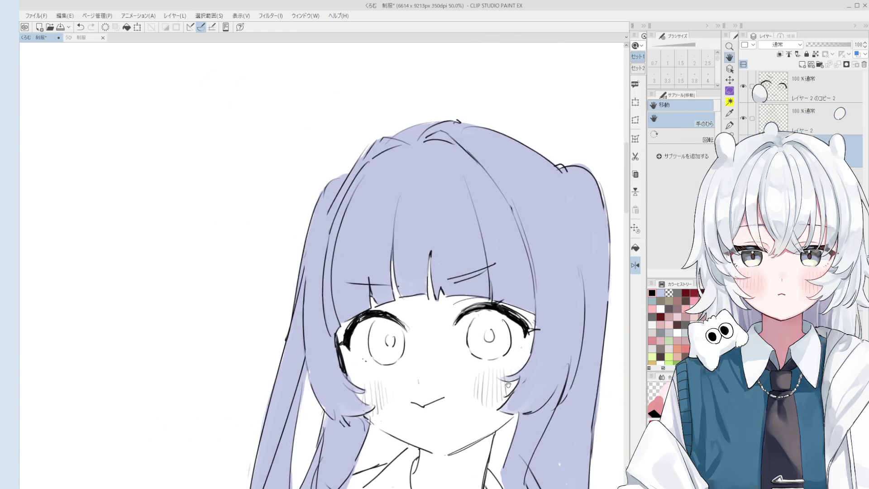
scroll(394, 294, "up", 5)
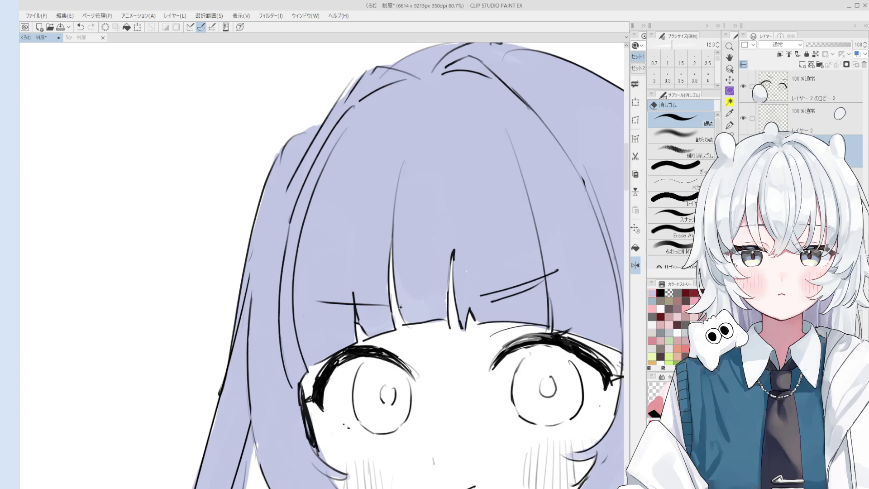
key("o")
scroll(407, 267, "down", 1)
key("e")
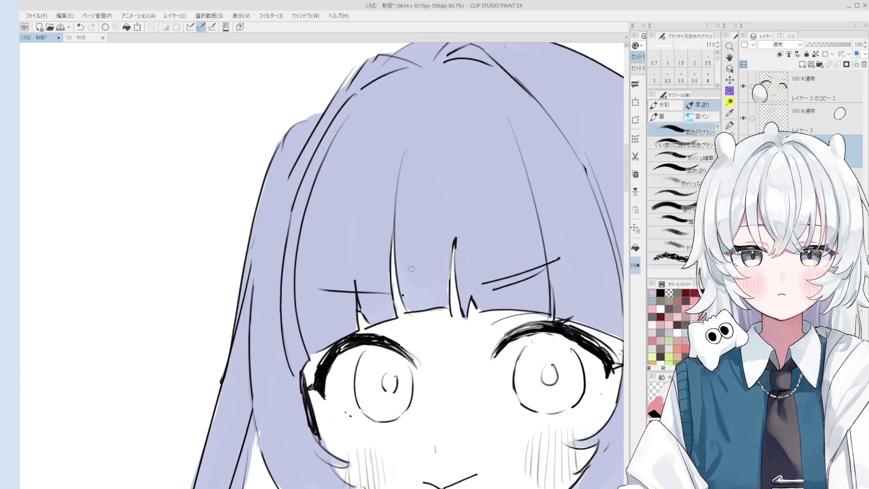
Pick レイヤー2 from the artwork with Layer Select to clean stray fill around the bangs
left_click(392, 289, "ctrl+shift")
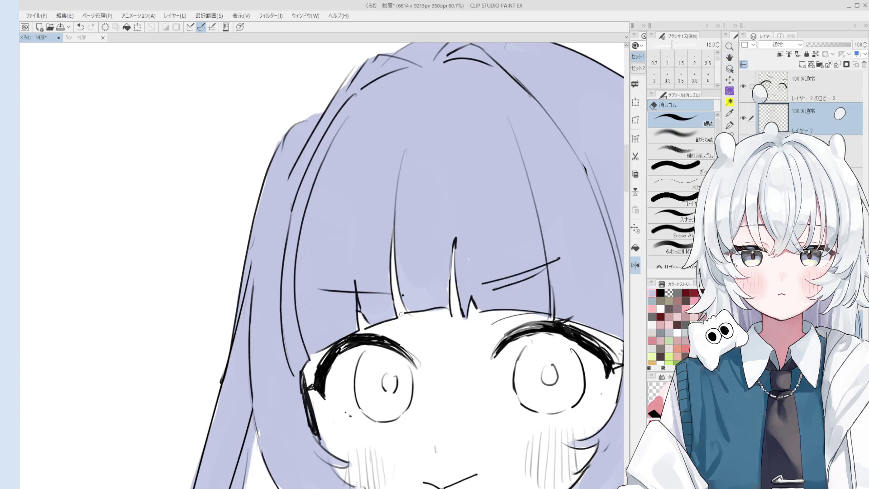
scroll(397, 292, "down", 2)
scroll(400, 313, "up", 4)
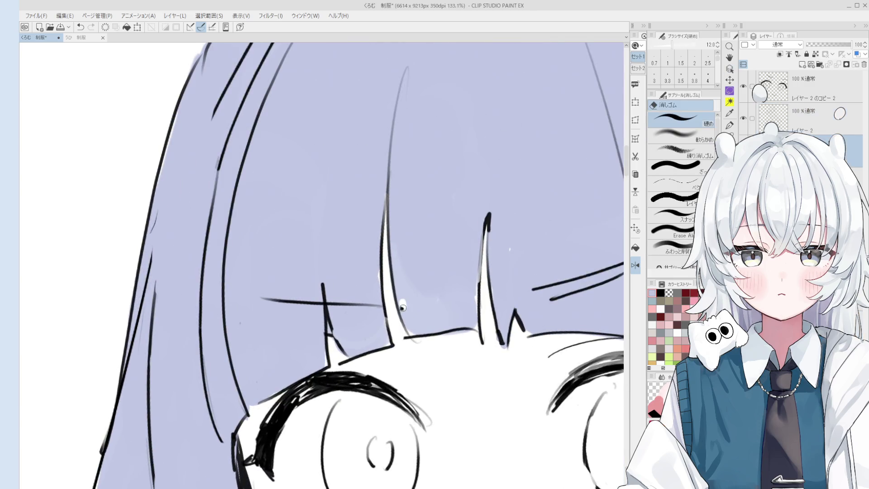
left_click(402, 303, "ctrl+shift")
left_click(406, 332, "ctrl+shift")
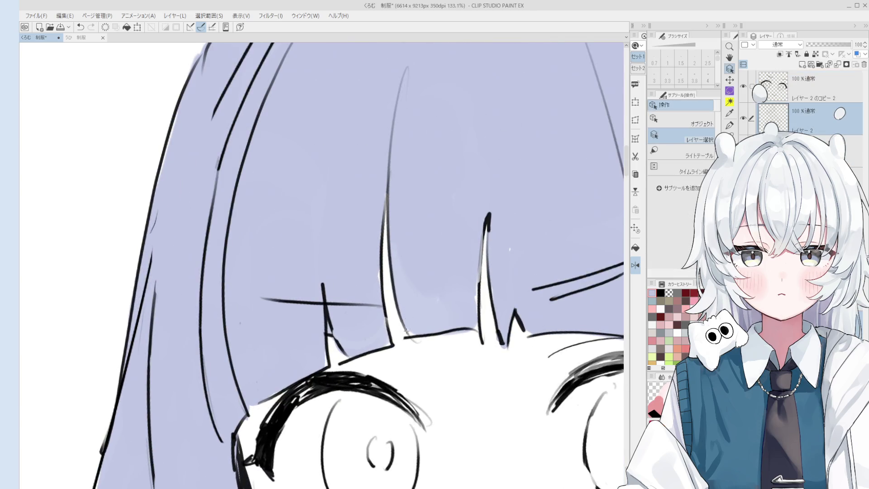
scroll(419, 349, "down", 1)
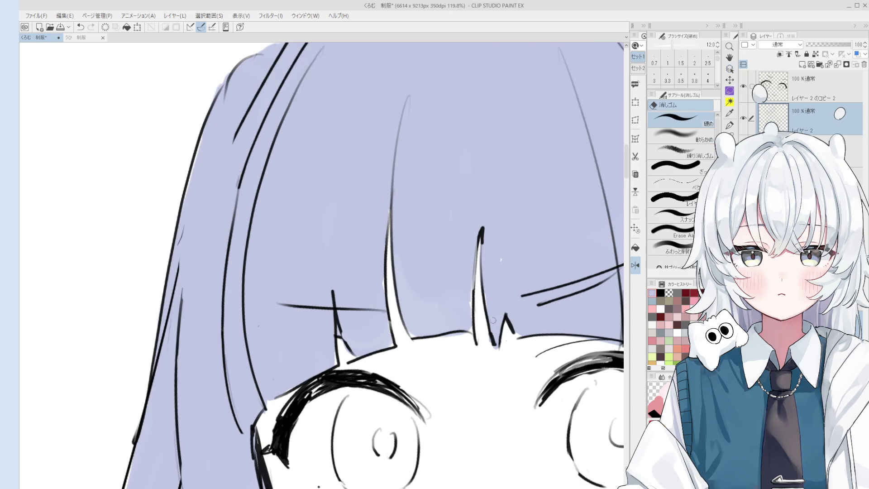
left_click(457, 339, "ctrl+shift")
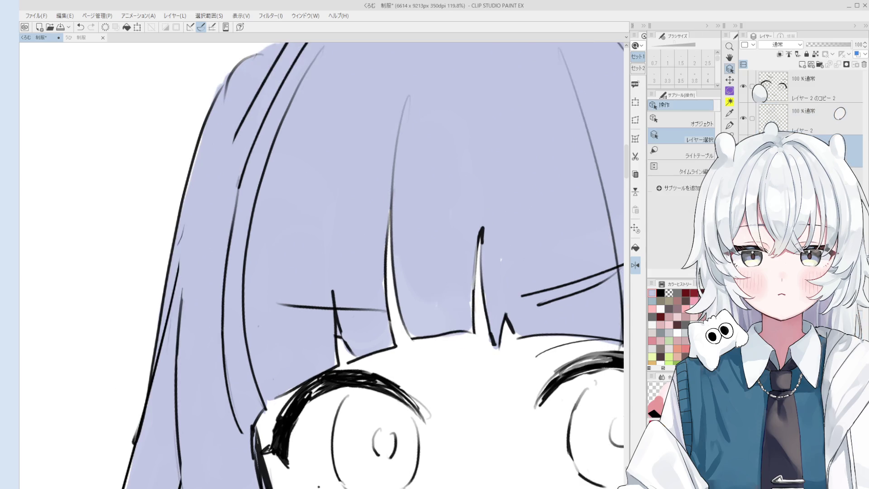
Pan and level the view, zoom out, and sample two colours from the drawing
left_click_drag(452, 334, 480, 286)
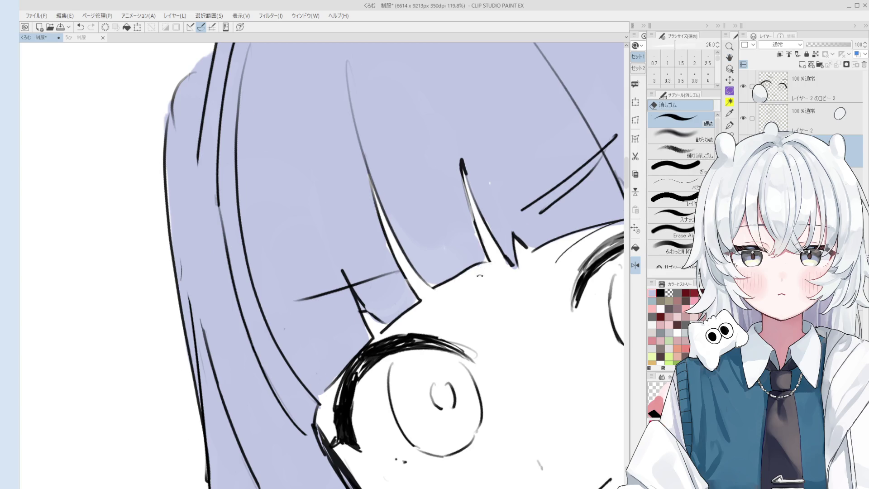
scroll(465, 304, "down", 5)
scroll(465, 303, "down", 2)
scroll(480, 301, "down", 2)
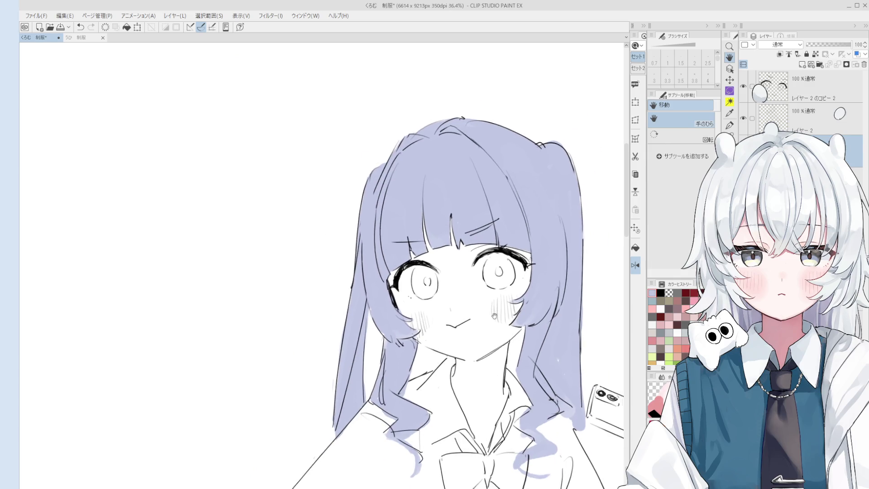
left_click(142, 279, "alt")
left_click(141, 279, "alt")
Sample a third colour into Color History and select the layer below for the iris colour
left_click(143, 285, "alt")
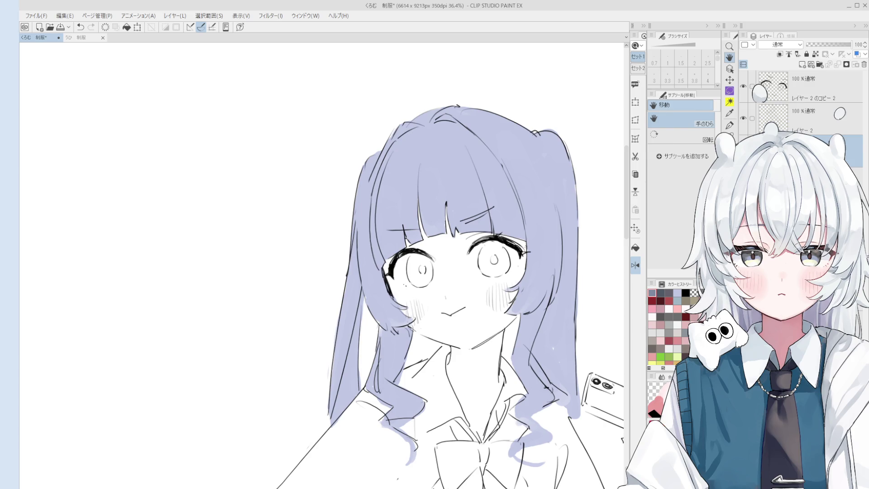
left_click(851, 181)
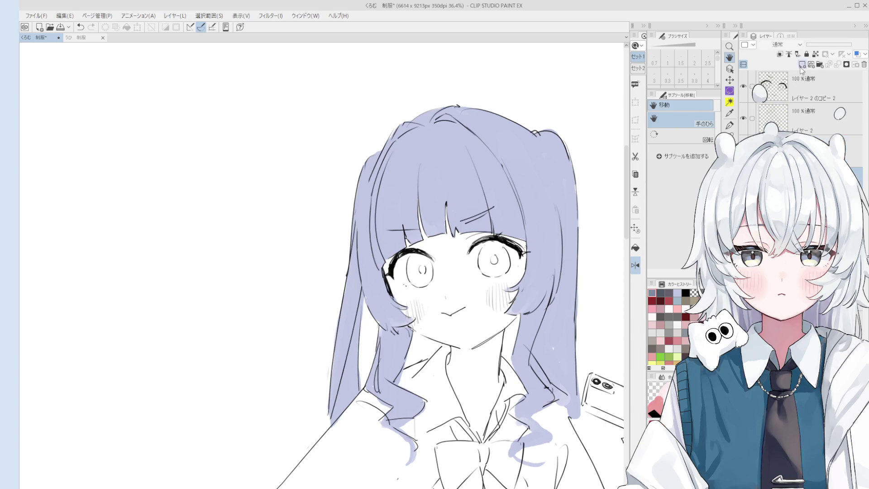
Paint grey-blue into the right and left irises with the 混色円ブラシ brush
key("b")
scroll(490, 264, "up", 3)
mouse_move(491, 265)
left_mouse_down()
mouse_move(487, 256)
mouse_move(489, 267)
mouse_move(509, 263)
mouse_move(487, 239)
mouse_move(483, 258)
mouse_move(503, 242)
mouse_move(486, 241)
mouse_move(486, 262)
left_mouse_up()
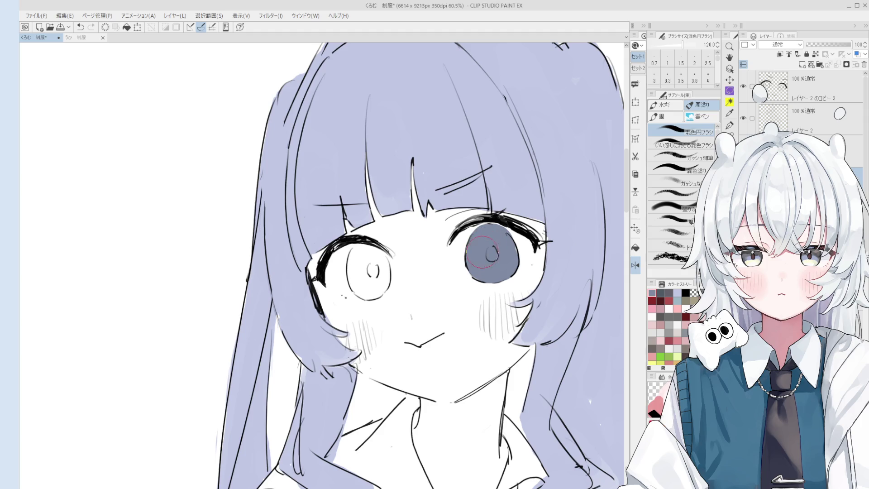
scroll(487, 253, "down", 3)
scroll(420, 264, "up", 3)
left_click_drag(421, 265, 435, 274)
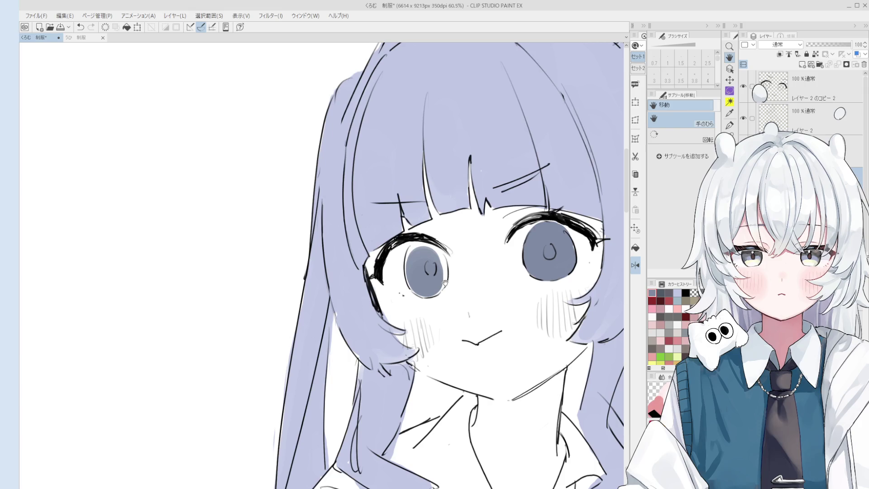
Recentre the face, save the drawing, and dab more grey-blue into the left iris
mouse_move(438, 288)
left_mouse_down()
mouse_move(443, 267)
mouse_move(425, 262)
left_mouse_up()
scroll(433, 290, "up", 1)
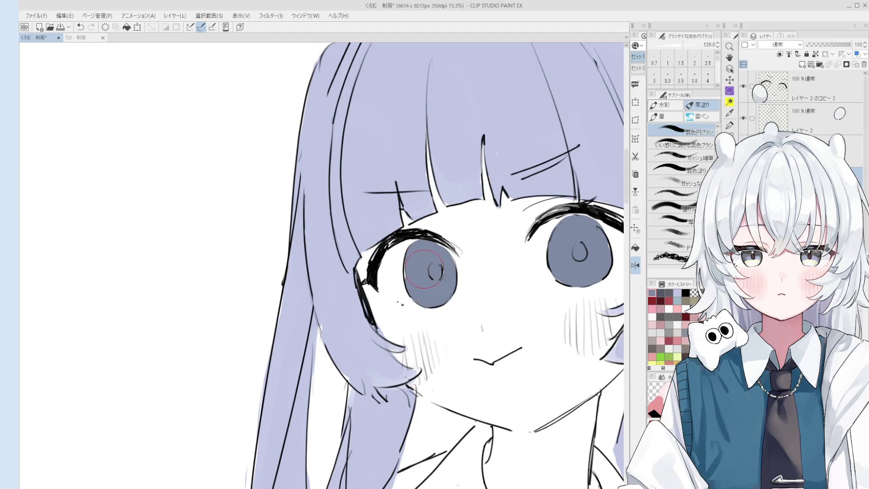
scroll(428, 264, "down", 2)
key("ctrl+s")
left_click(430, 268)
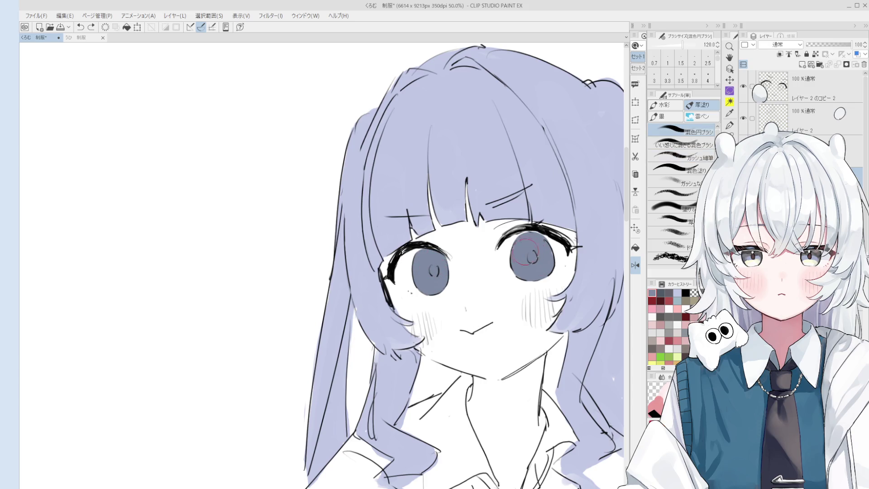
scroll(527, 263, "down", 2)
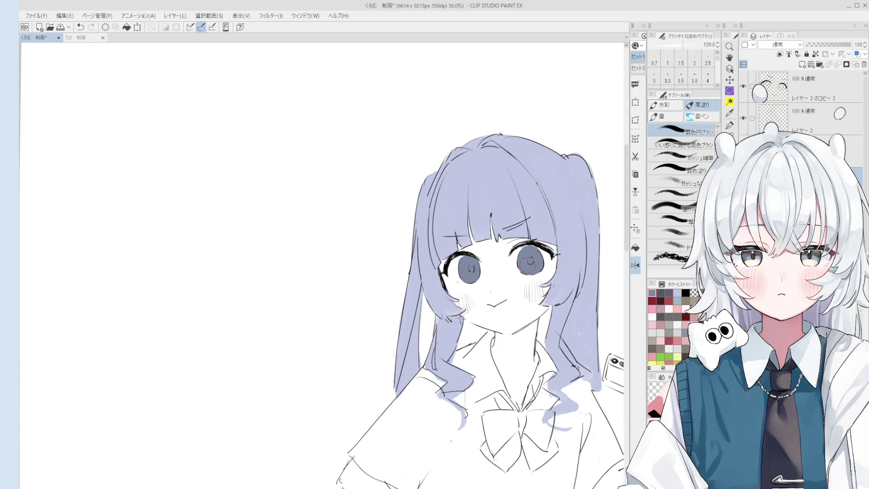
Paint soft pink blush on the right and left cheeks with the 混色円ブラシ brush
key("h")
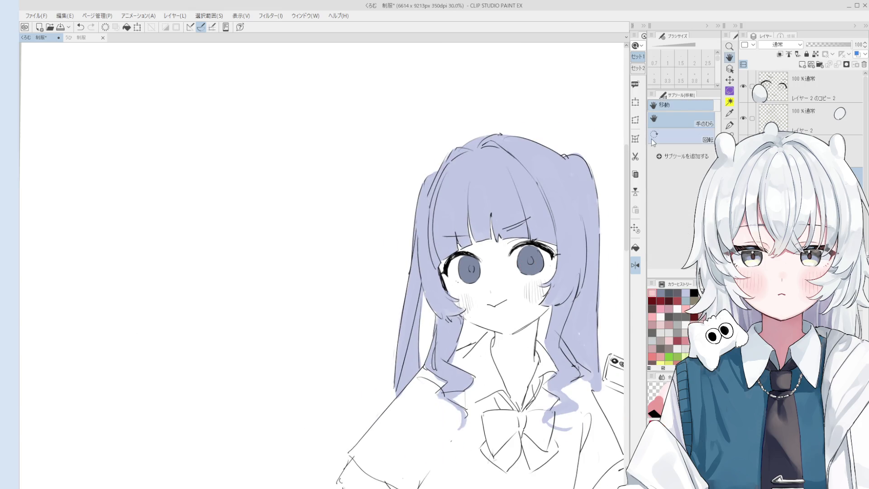
left_click_drag(388, 332, 393, 335)
key("b")
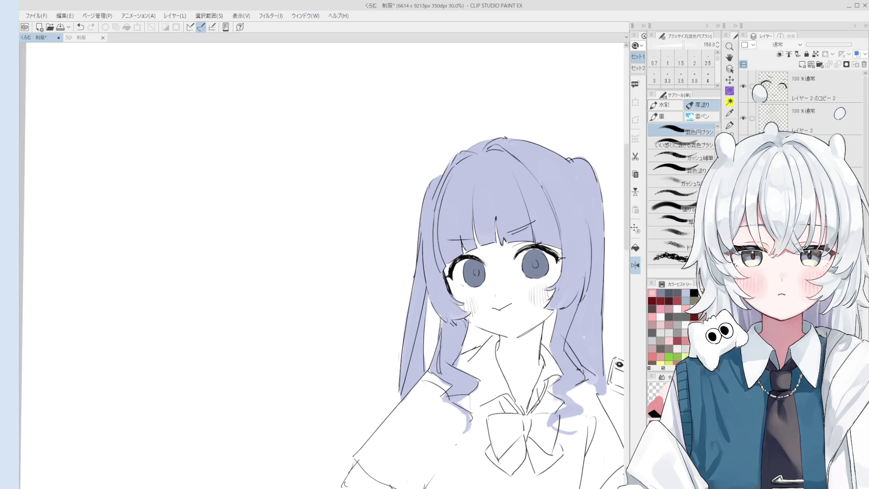
key("period")
key("period")
scroll(553, 291, "up", 2)
scroll(550, 290, "up", 1)
mouse_move(550, 290)
left_mouse_down()
mouse_move(539, 294)
mouse_move(552, 288)
mouse_move(541, 287)
mouse_move(552, 274)
left_mouse_up()
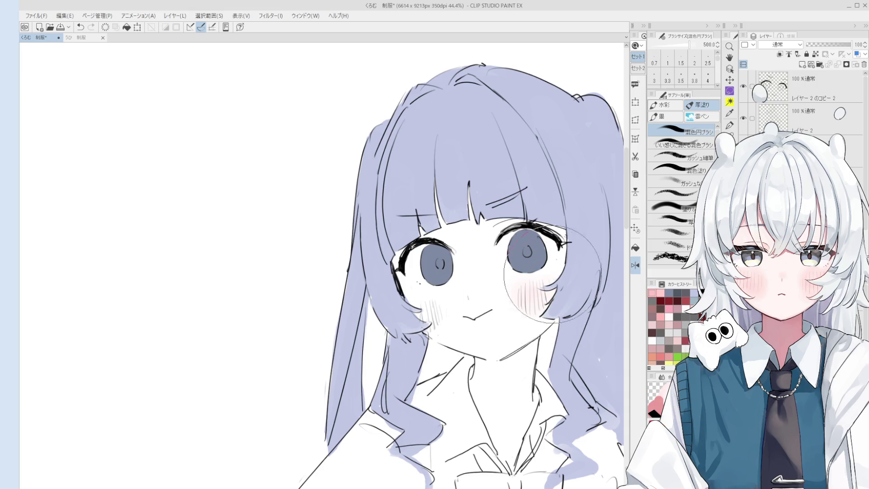
left_click_drag(430, 310, 441, 312)
scroll(450, 303, "down", 3)
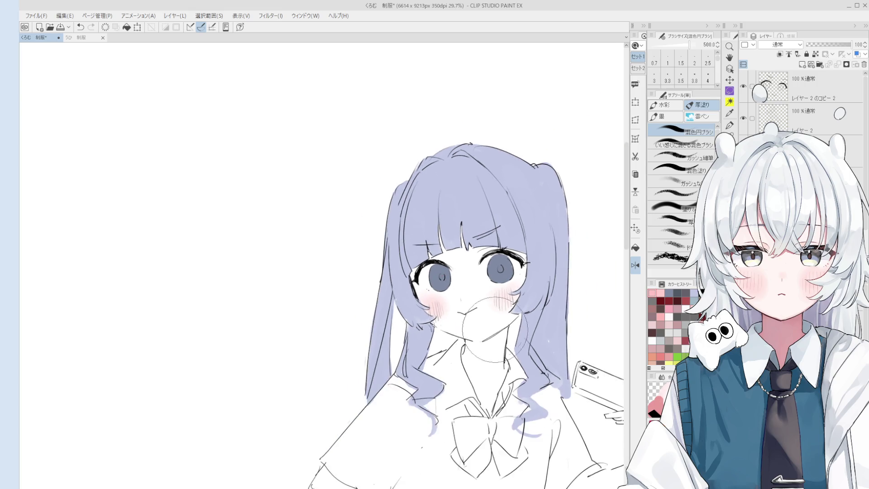
scroll(495, 329, "down", 4)
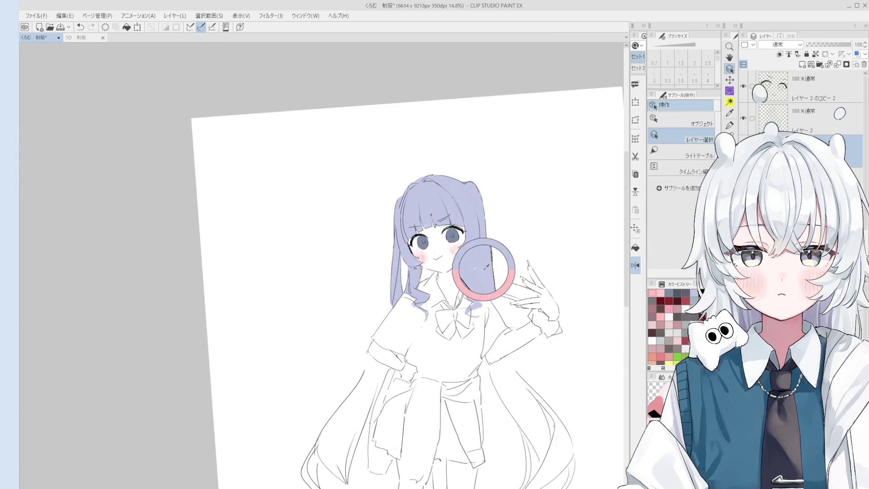
Paint lavender down the right twin-tail and along its outer edge, retrying missed strokes
key("b")
mouse_move(484, 303)
left_mouse_down()
mouse_move(531, 378)
mouse_move(520, 358)
mouse_move(539, 371)
mouse_move(532, 380)
mouse_move(525, 369)
mouse_move(535, 405)
mouse_move(535, 369)
left_mouse_up()
scroll(530, 378, "up", 1)
key("bracketleft")
key("bracketleft")
left_click_drag(502, 298, 550, 365)
key("ctrl+z")
left_click_drag(520, 319, 559, 394)
key("ctrl+z")
key("ctrl+z")
left_click_drag(546, 360, 560, 405)
Add lavender along the lower right hair lock with a smaller brush, undoing stray strokes
key("ctrl+z")
left_click_drag(550, 356, 562, 397)
key("ctrl+z")
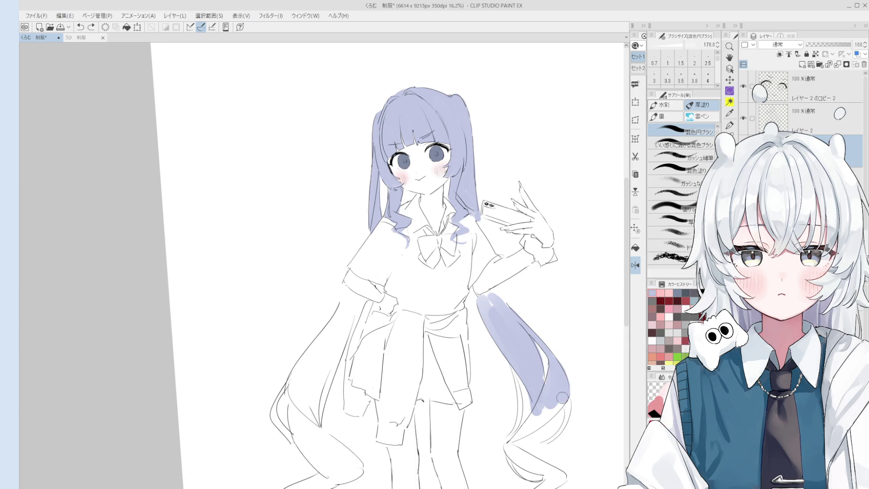
scroll(611, 398, "down", 3)
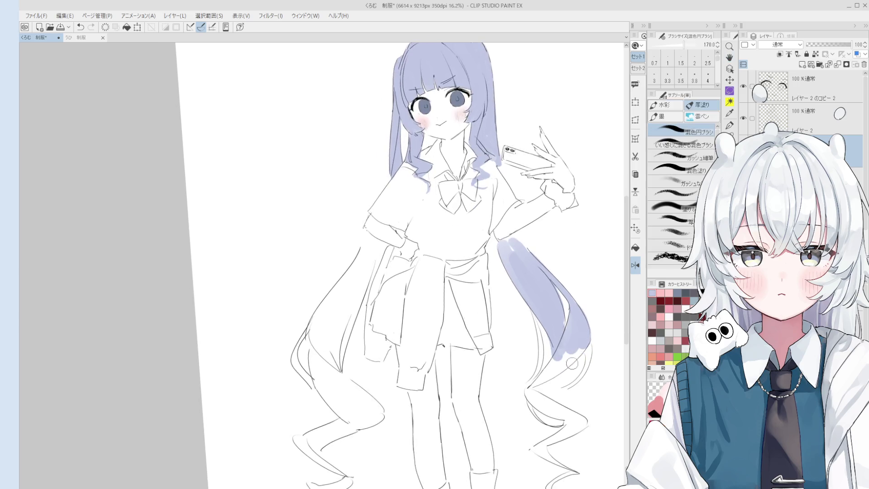
scroll(571, 364, "up", 2)
left_click_drag(561, 358, 538, 394)
key("ctrl+z")
mouse_move(565, 351)
left_mouse_down()
mouse_move(532, 389)
mouse_move(581, 333)
left_mouse_up()
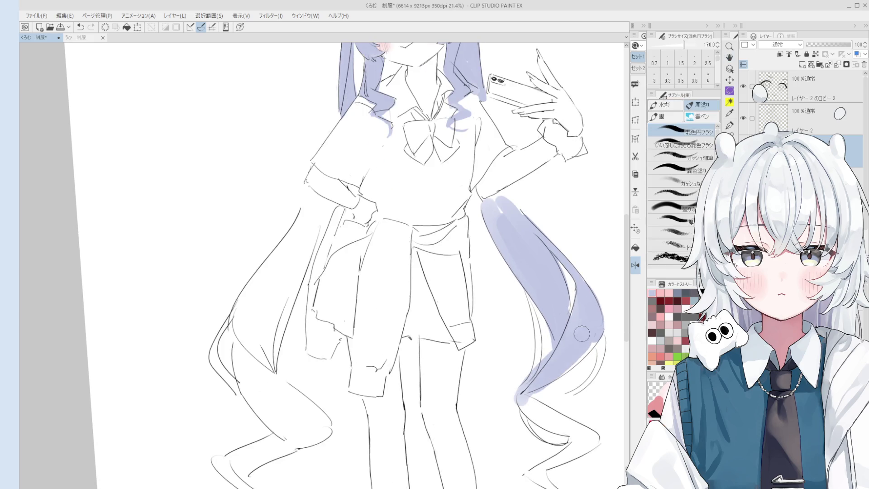
key("bracketleft")
key("bracketleft")
key("bracketleft")
key("ctrl+z")
left_click_drag(589, 380, 607, 335)
key("ctrl+z")
Paint lavender along the hair lock's left edge, redoing the stroke until it fits
scroll(584, 360, "down", 1)
key("bracketleft")
key("bracketleft")
key("bracketleft")
key("bracketleft")
scroll(561, 390, "down", 1)
scroll(557, 393, "up", 1)
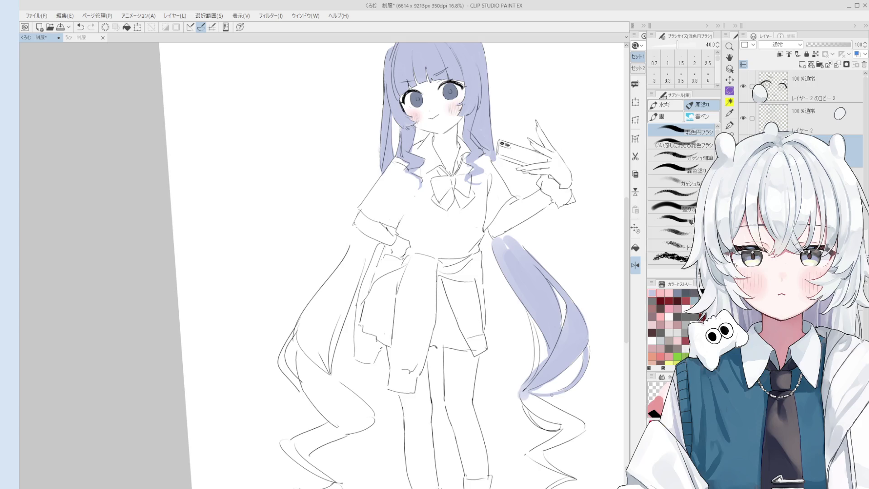
scroll(551, 395, "down", 1)
key("ctrl+z")
left_click_drag(538, 317, 527, 378)
key("ctrl+z")
key("ctrl+z")
scroll(523, 374, "down", 1)
key("ctrl+z")
left_click_drag(539, 316, 527, 377)
scroll(521, 366, "up", 2)
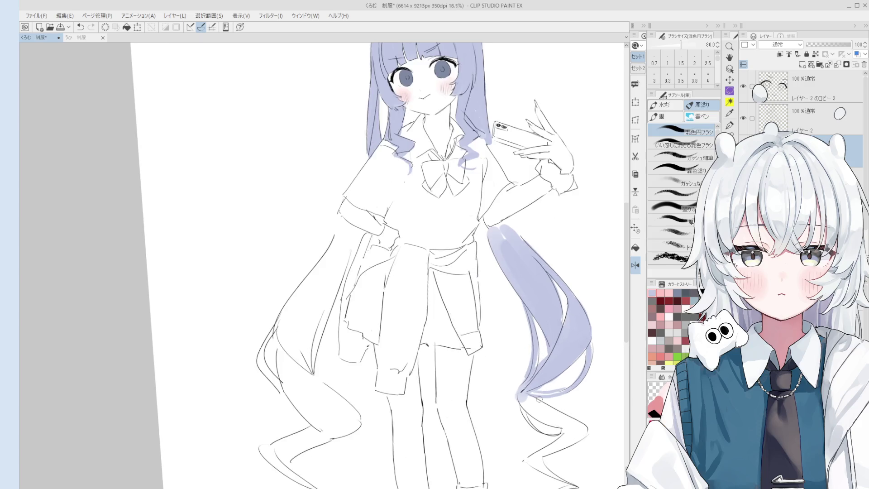
Switch to the Eraser and enlarge it
key("e")
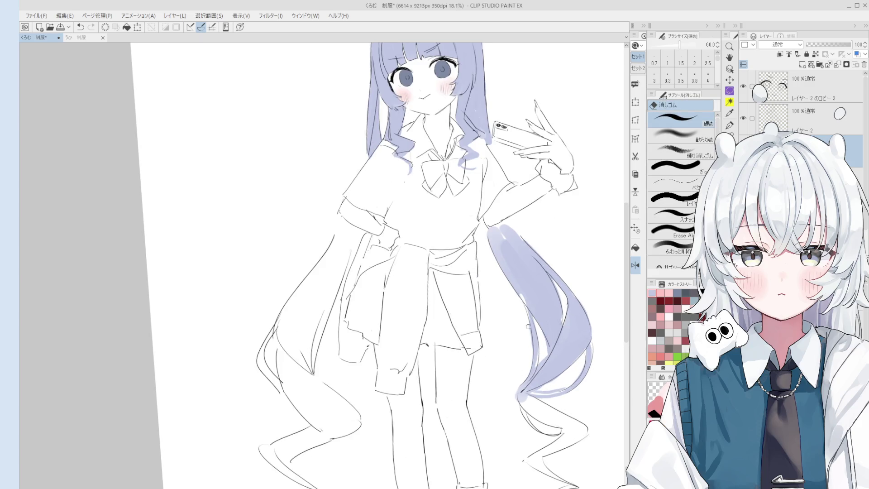
scroll(520, 349, "down", 1)
scroll(524, 317, "down", 1)
key("bracketright")
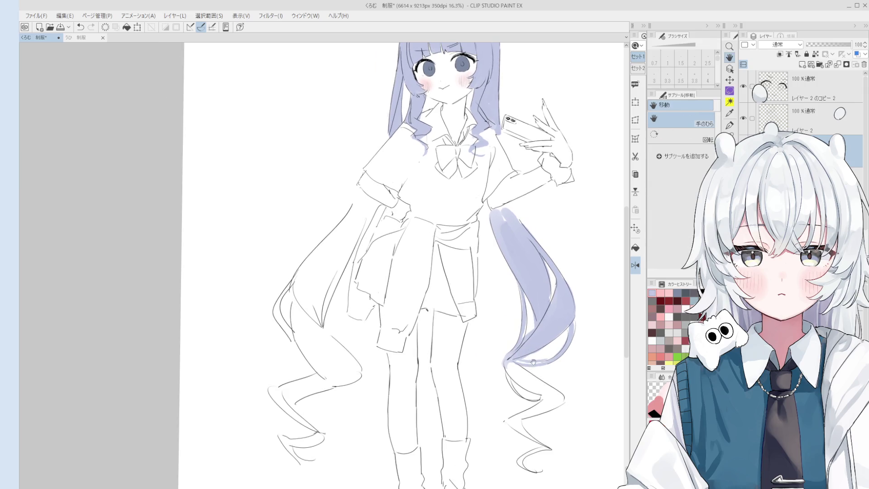
Fill the lower curled tip of the right twin-tail with lavender
key("b")
mouse_move(552, 399)
left_mouse_down()
mouse_move(519, 379)
mouse_move(554, 392)
left_mouse_up()
key("ctrl+z")
key("bracketright")
left_click_drag(509, 364, 564, 401)
mouse_move(549, 347)
left_mouse_down()
mouse_move(582, 315)
mouse_move(570, 331)
left_mouse_up()
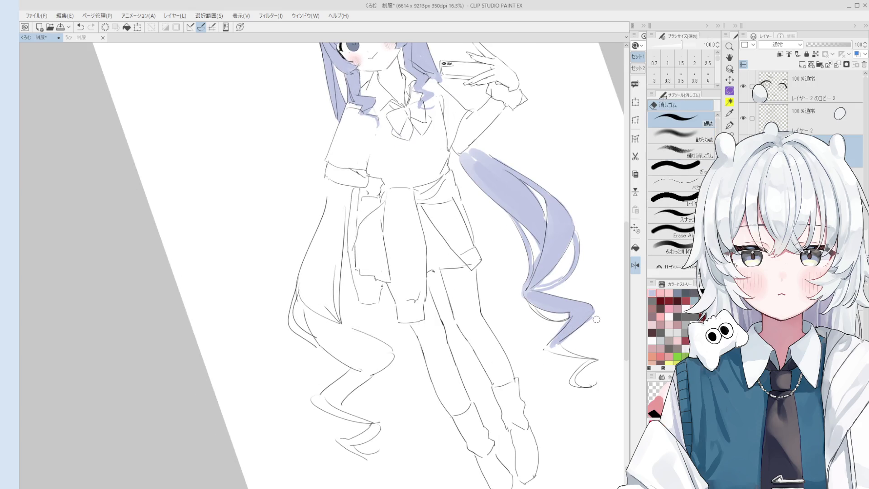
Rotate the canvas and carry lavender down to the curled tip with a larger brush
key("asciicircum")
key("bracketright")
key("bracketright")
key("bracketright")
mouse_move(516, 355)
left_mouse_down()
mouse_move(545, 380)
mouse_move(547, 407)
mouse_move(560, 413)
left_mouse_up()
key("ctrl+z")
scroll(538, 369, "down", 2)
key("ctrl+z")
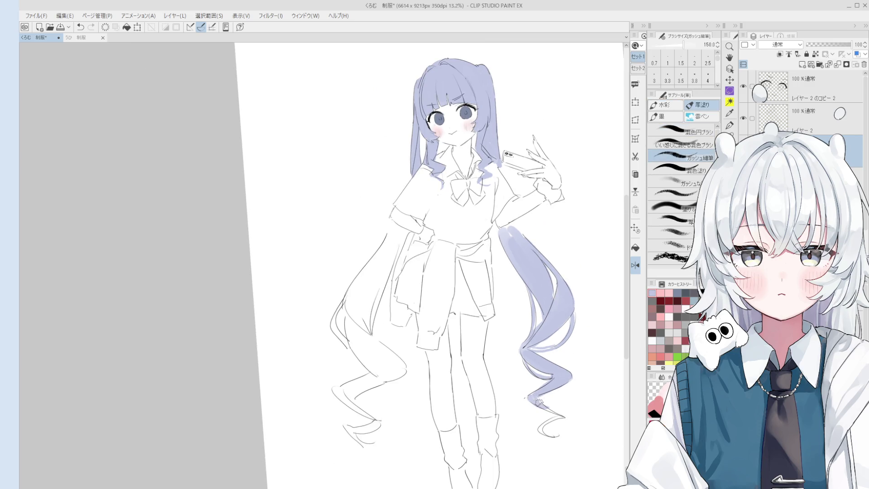
Erase lavender overflow at the tip with a smaller eraser, then return to the Pen
key("e")
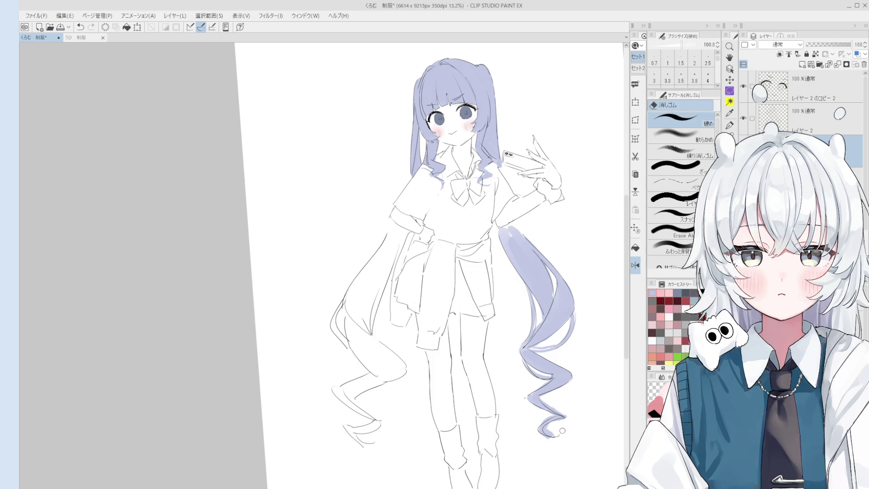
key("bracketleft")
key("bracketleft")
scroll(546, 399, "up", 2)
key("b")
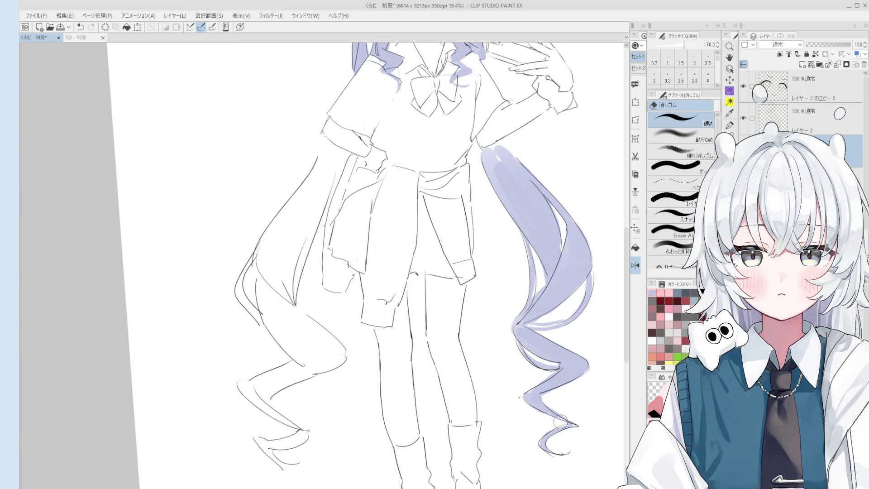
key("p")
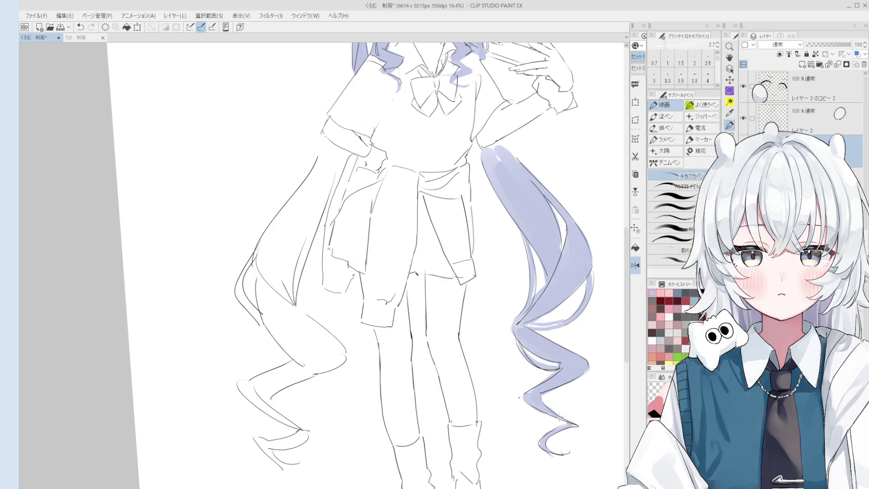
key("h")
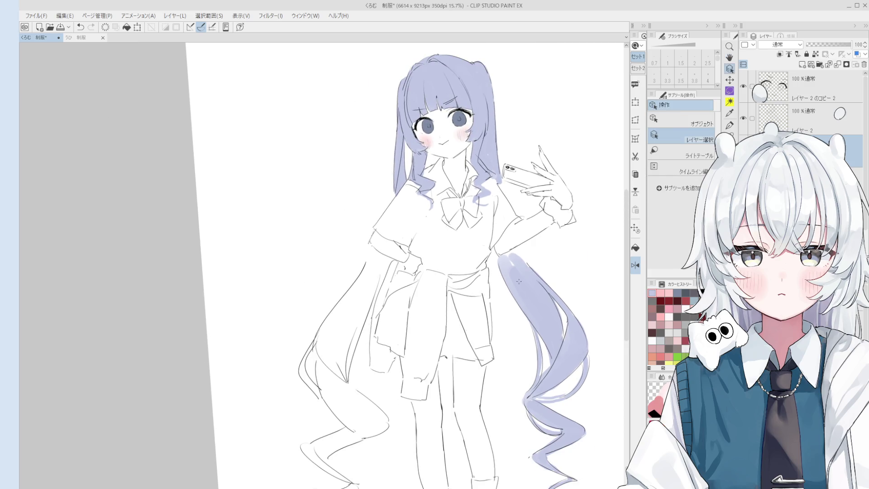
Make レイヤー 2 the active layer and switch to the Eraser
scroll(524, 288, "up", 3)
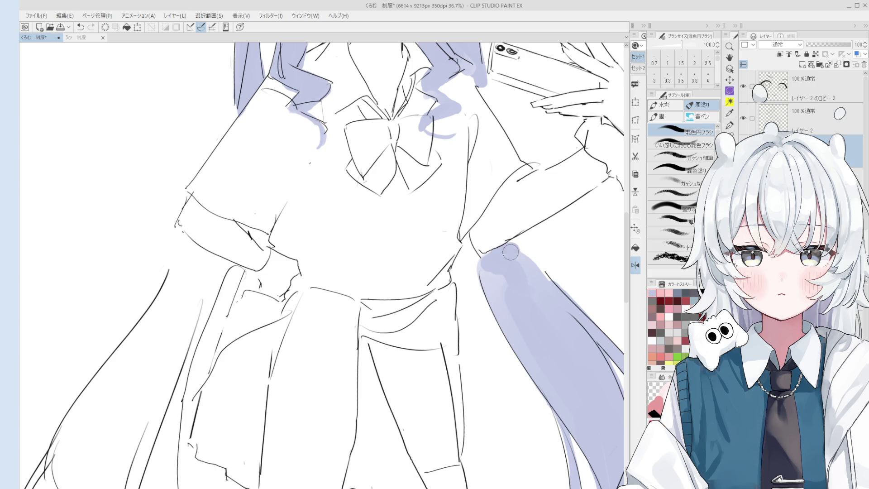
scroll(510, 252, "down", 3)
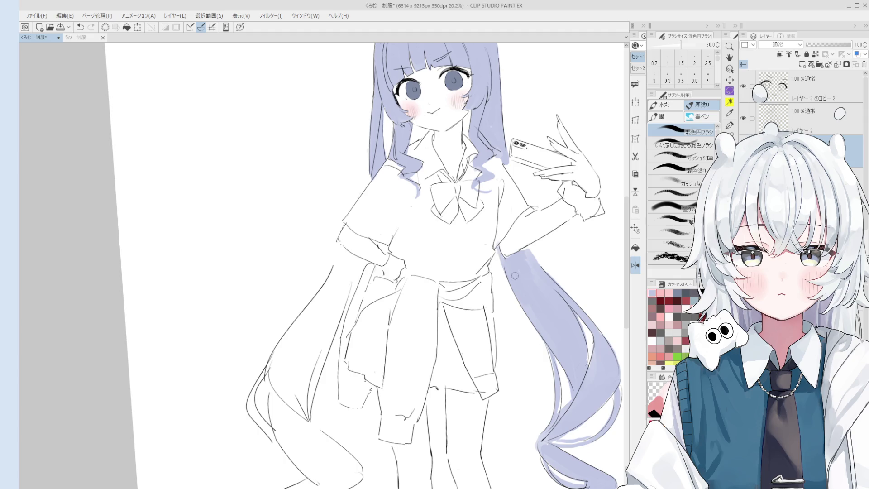
scroll(515, 276, "up", 7)
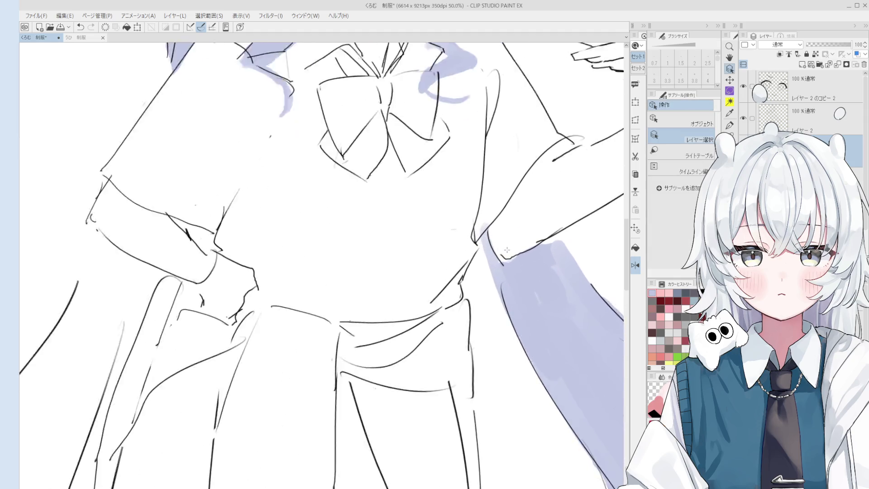
left_click(482, 238, "ctrl")
key("e")
Bring the upper body into view and switch to the Pen at size 3.8
scroll(487, 254, "down", 5)
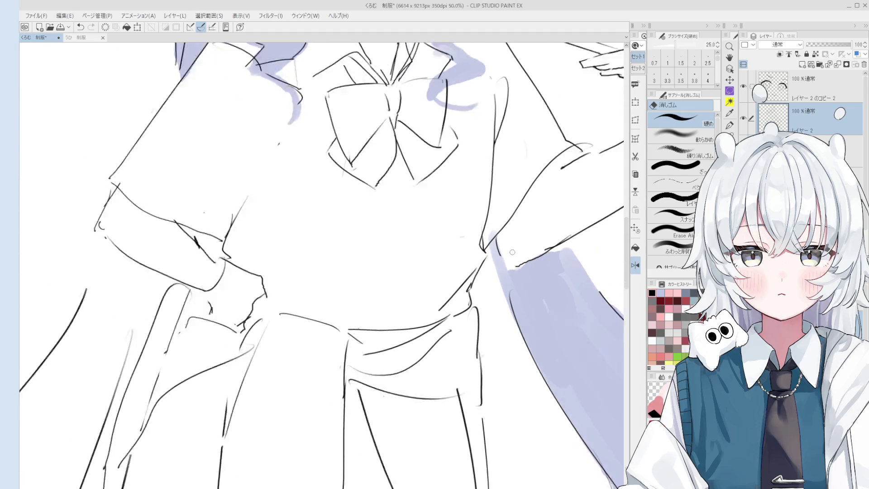
mouse_move(353, 148)
left_mouse_down()
mouse_move(353, 301)
mouse_move(570, 302)
left_mouse_up()
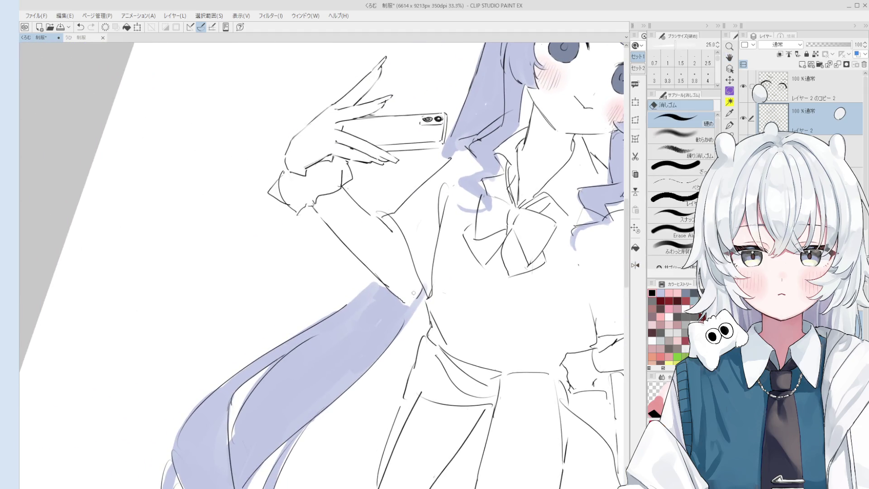
scroll(344, 263, "up", 2)
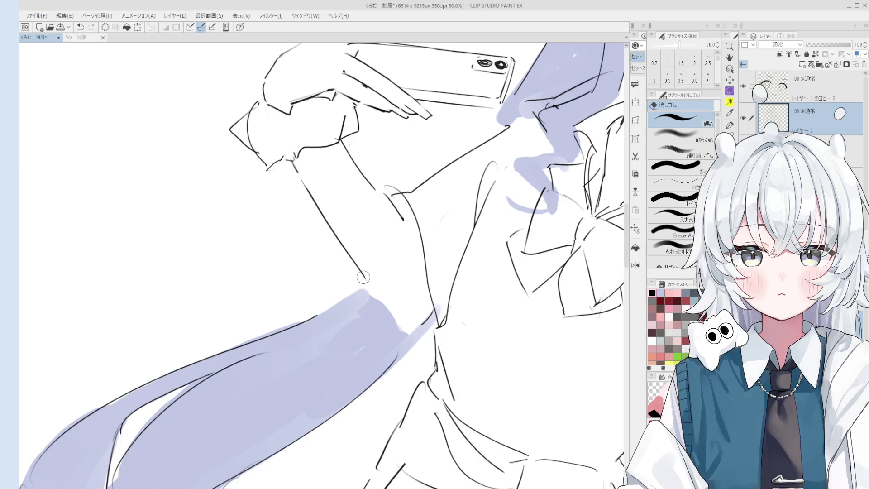
key("p")
key("bracketright")
key("bracketright")
key("bracketright")
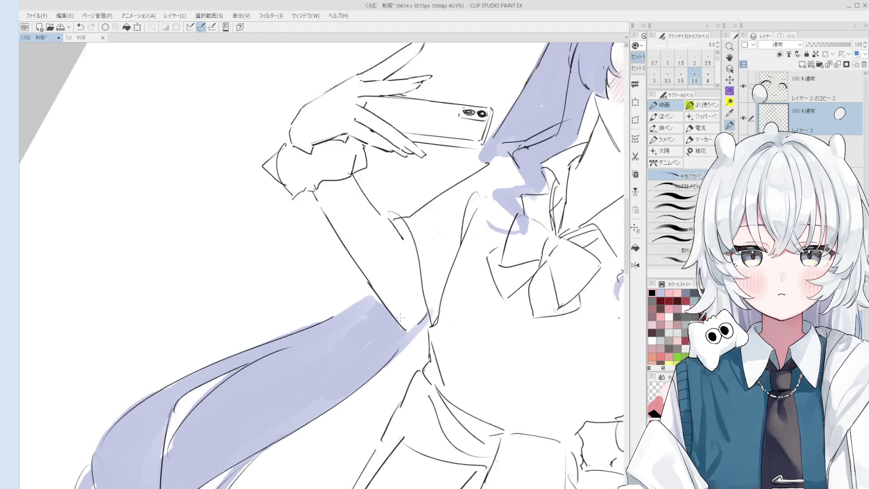